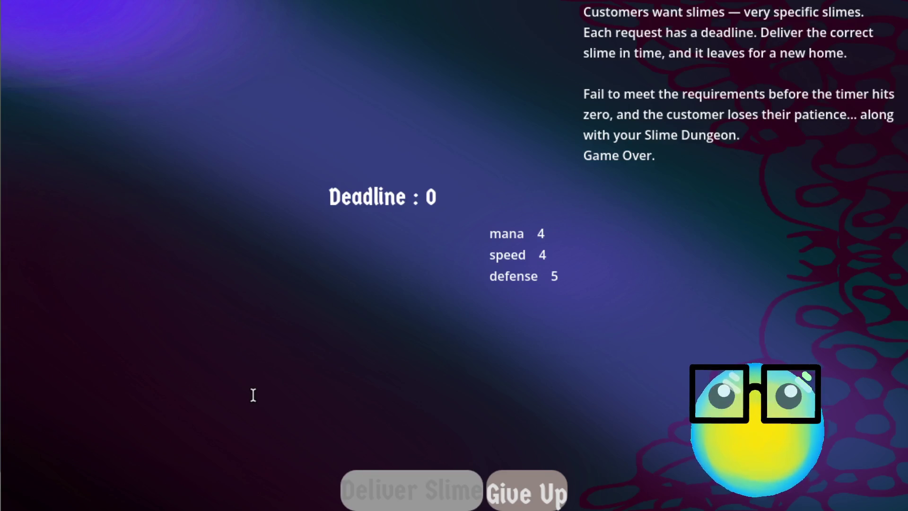
Give up on the expired request, restart the game, and return to the slime room
left_click(513, 476)
left_click(484, 311)
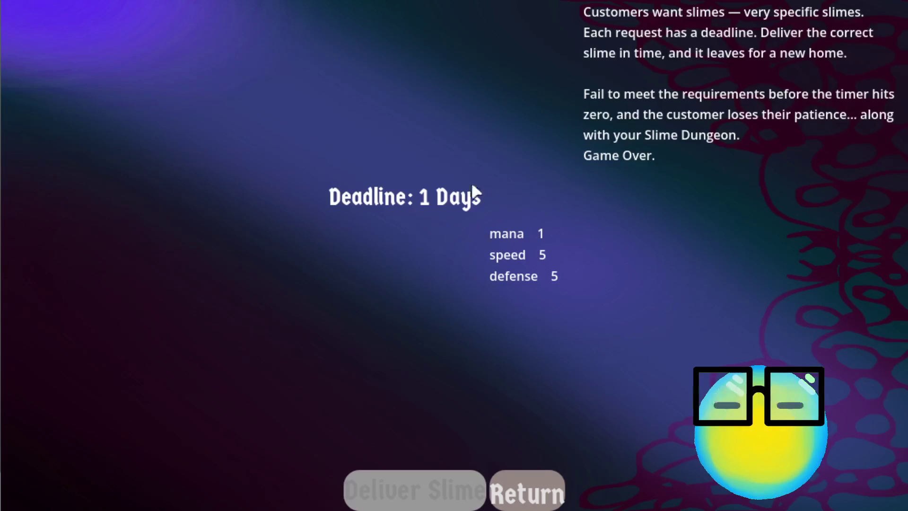
left_click(532, 477)
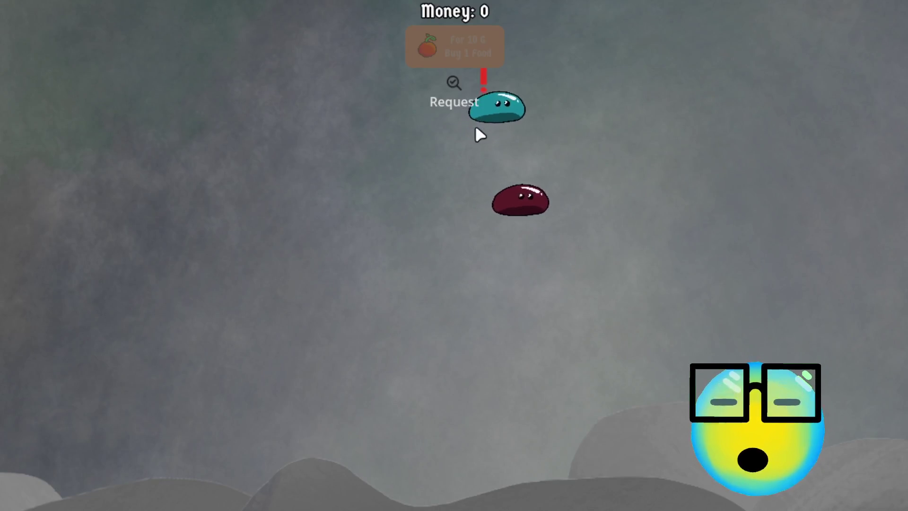
Check the new 1-day customer request, then send the maroon slime on a mission
left_click(520, 108)
left_click(523, 499)
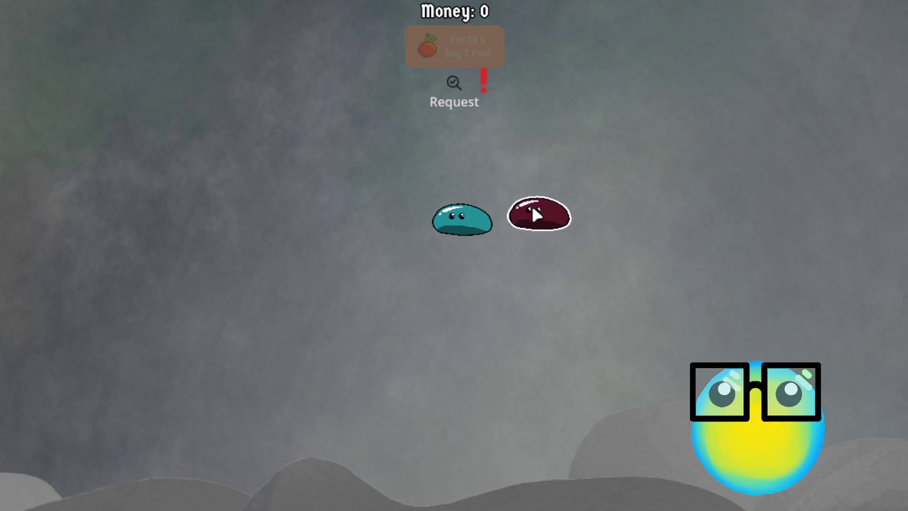
left_click(532, 205)
left_click(353, 496)
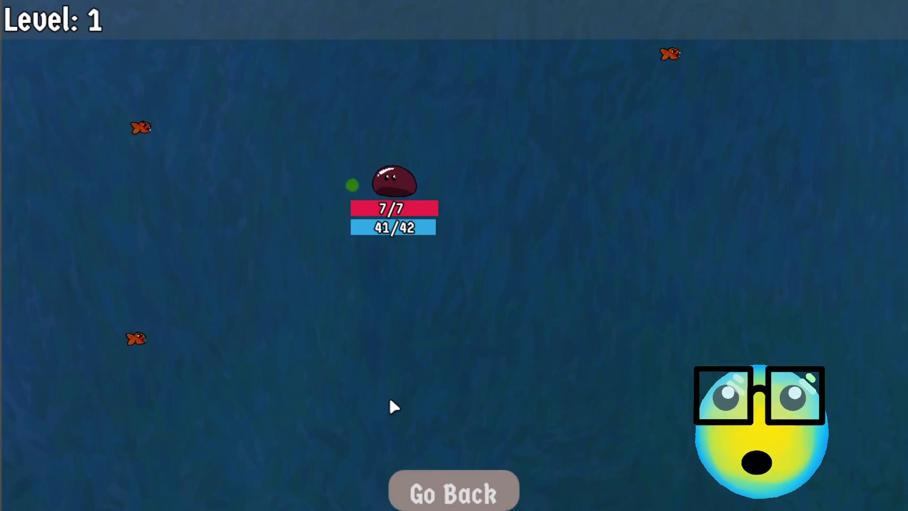
Leave the mission and wait on the request screen until its deadline reaches 0
left_click(462, 486)
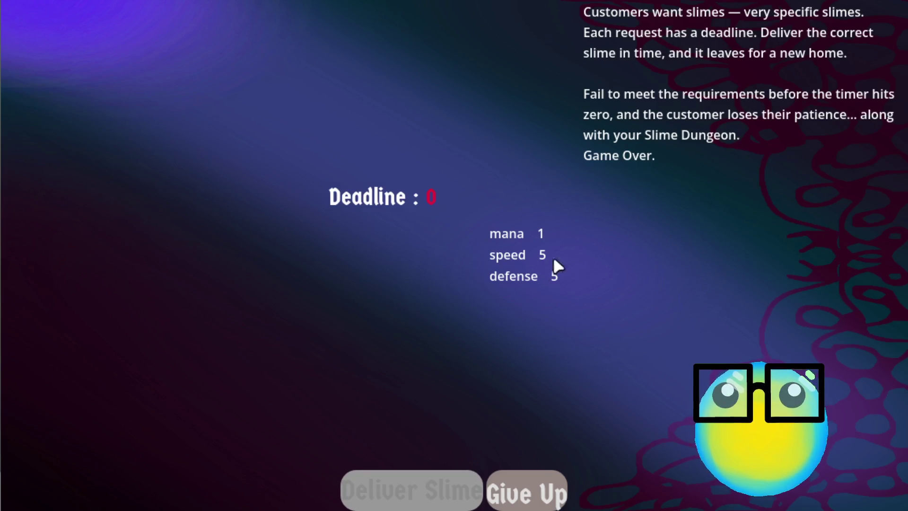
Give up the expired request, restart, and return past the new 3-day request to the slimes
left_click(527, 487)
left_click(497, 315)
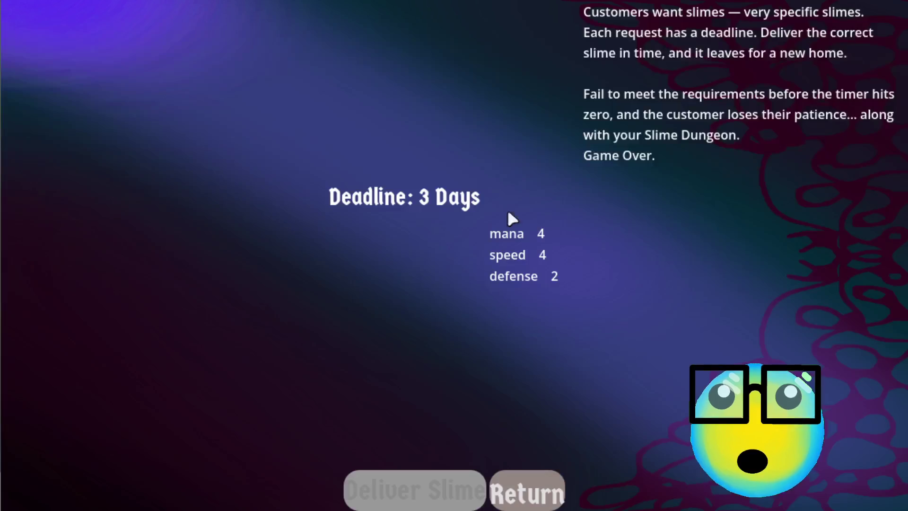
left_click(537, 486)
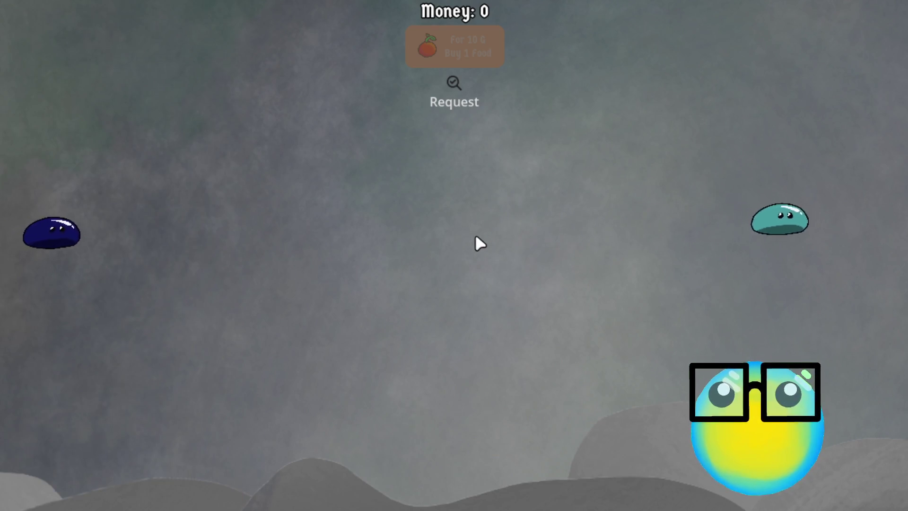
Check the blue slime's stats, then send the dark blue slime (Health 46, Speed 482) on a mission
left_click(91, 236)
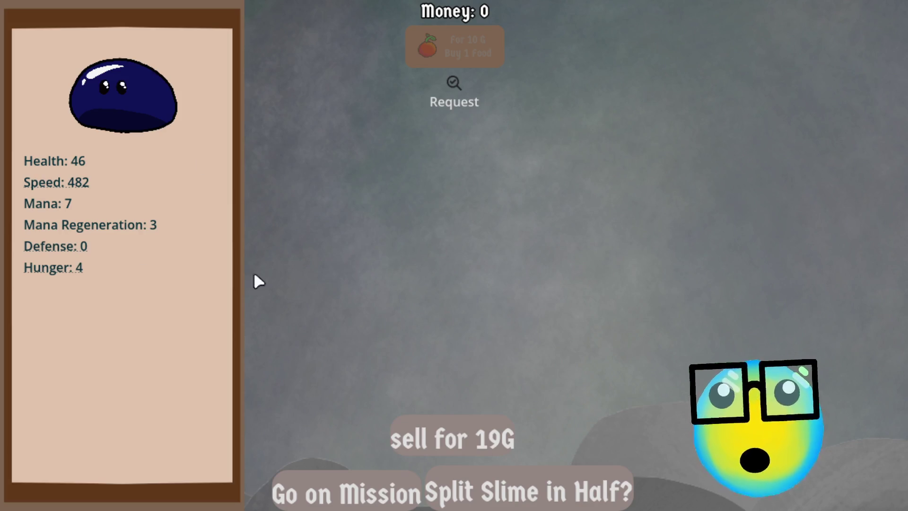
left_click(290, 222)
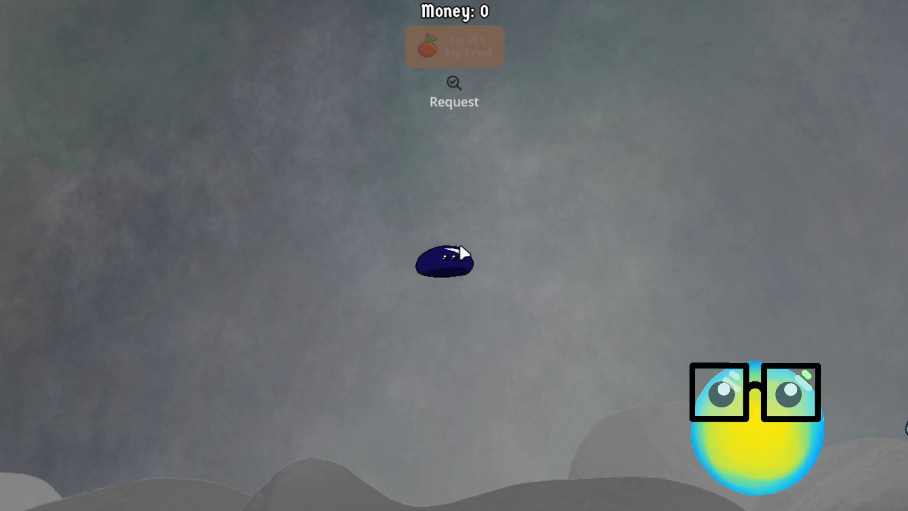
left_click(525, 270)
left_click(578, 279)
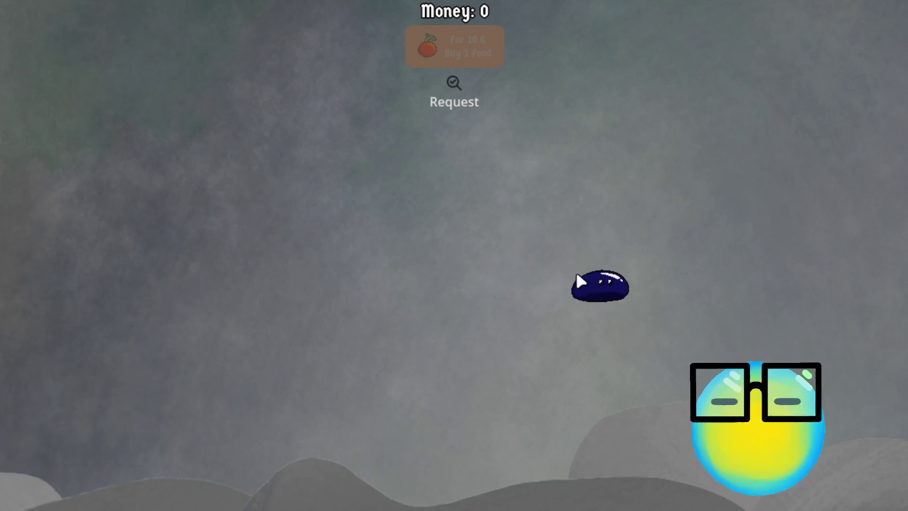
left_click(639, 289)
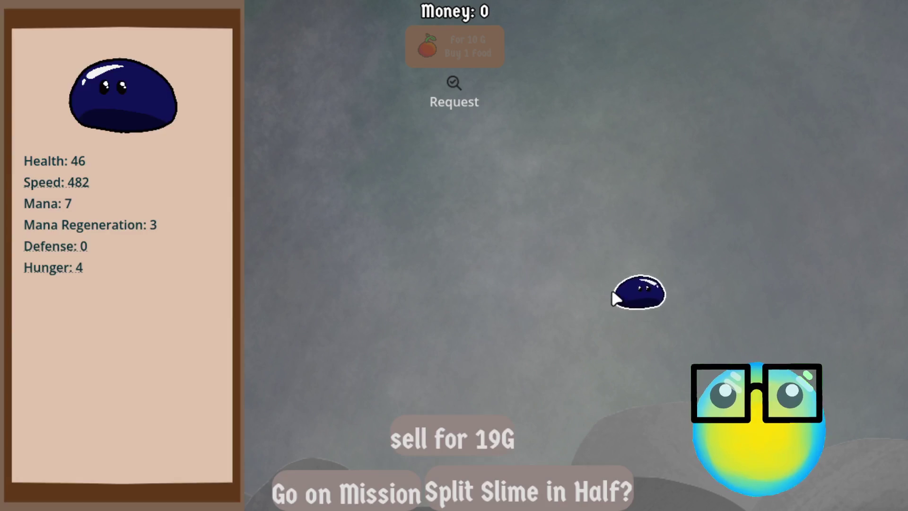
left_click(330, 502)
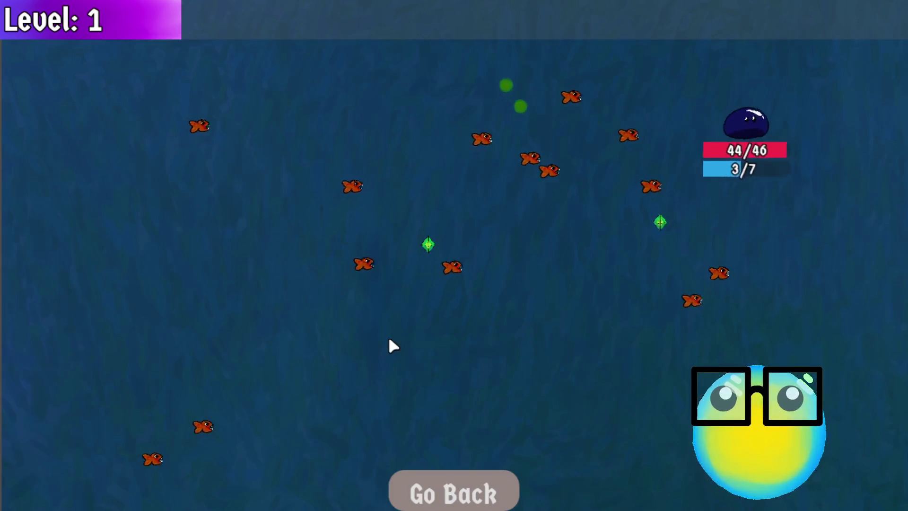
Return home, send the teal slime on a mission, and pick the BULLET upgrade at Level 2
left_click(453, 501)
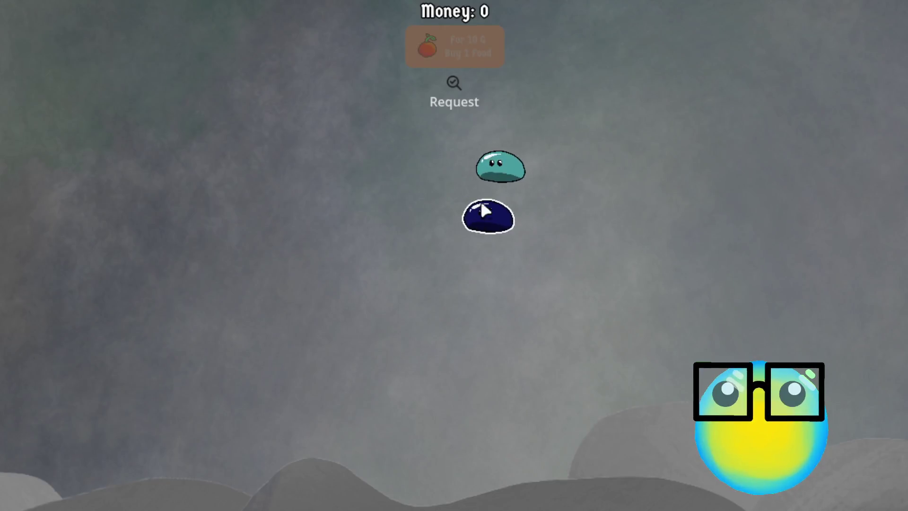
left_click(481, 200)
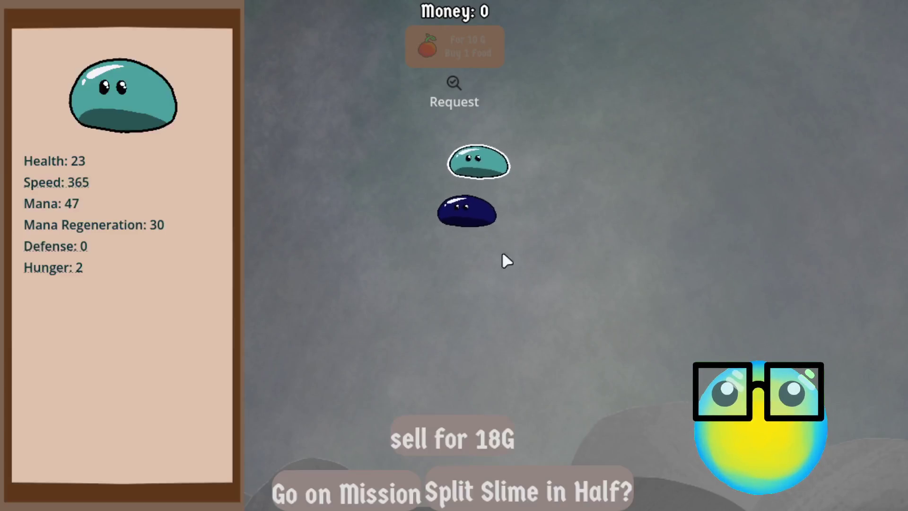
left_click(370, 478)
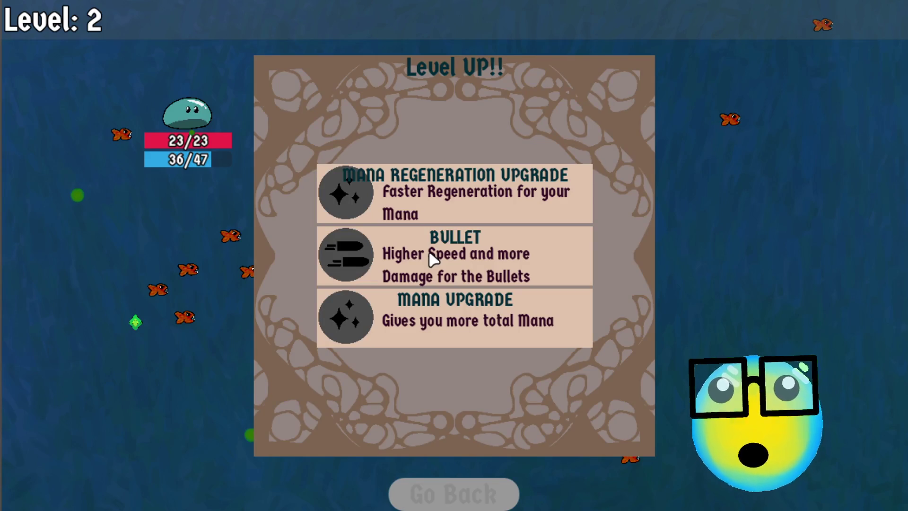
left_click(451, 260)
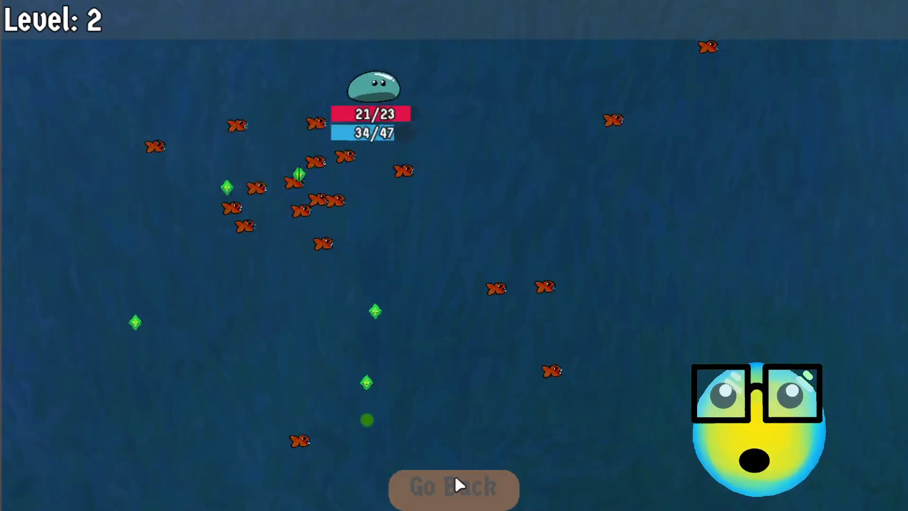
Steer the teal slime away from enemies with WASD, then go back to the home screen
key("a")
key("s")
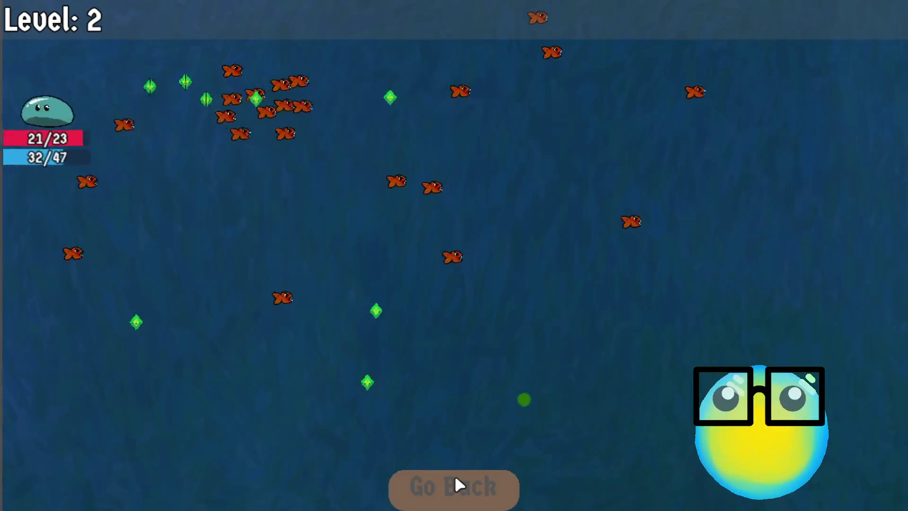
key("s")
key("d")
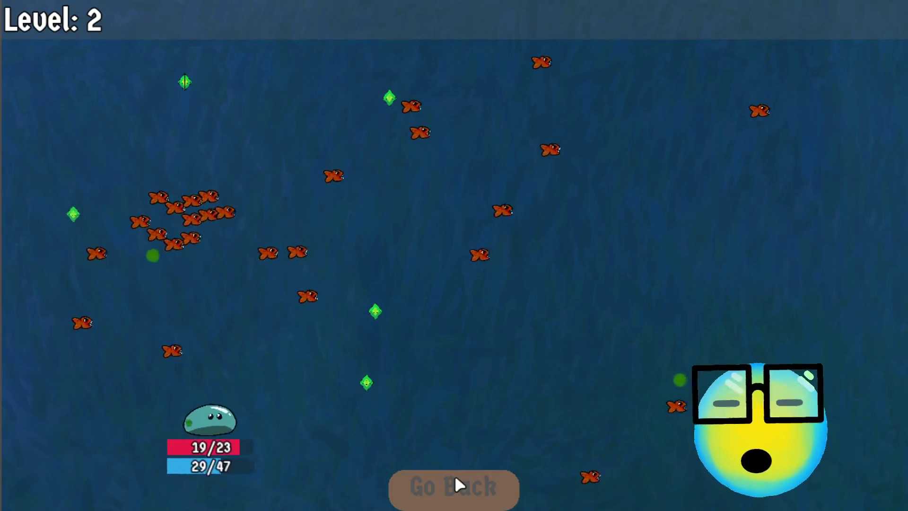
key("d")
key("w")
key("a")
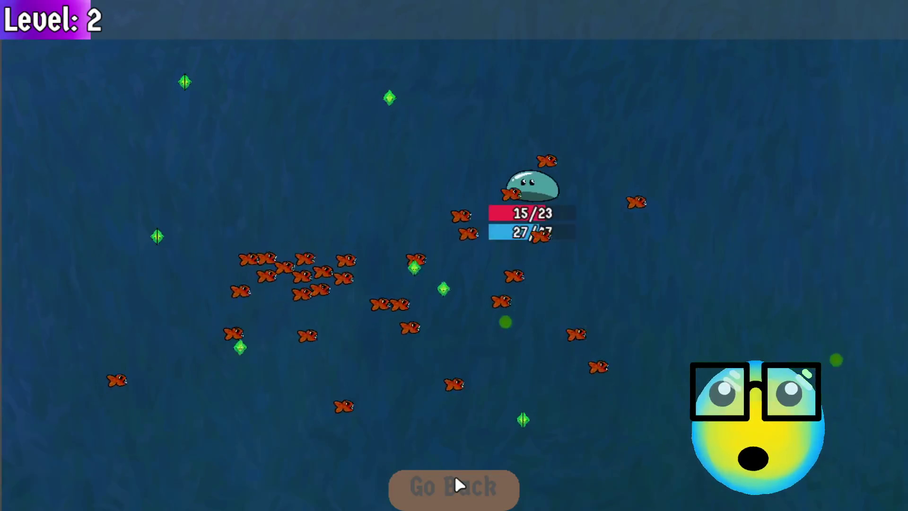
key("a")
key("d")
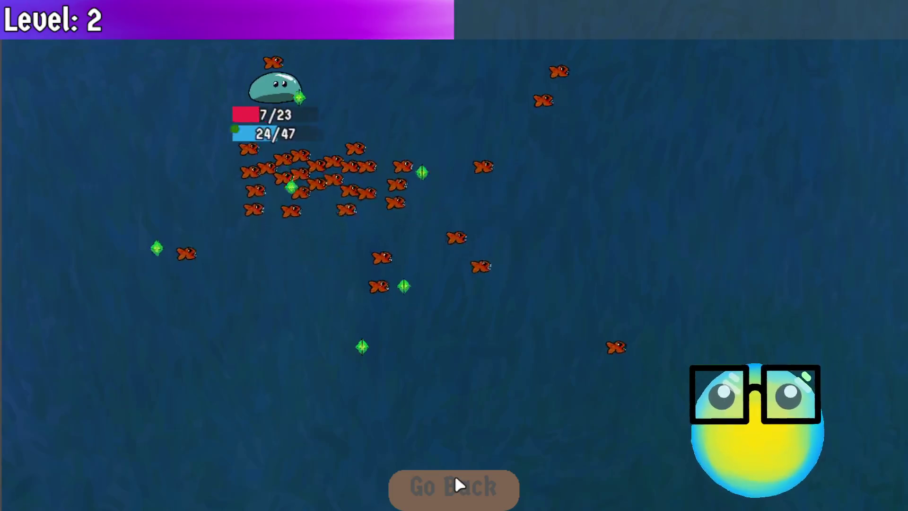
key("a")
left_click(454, 474)
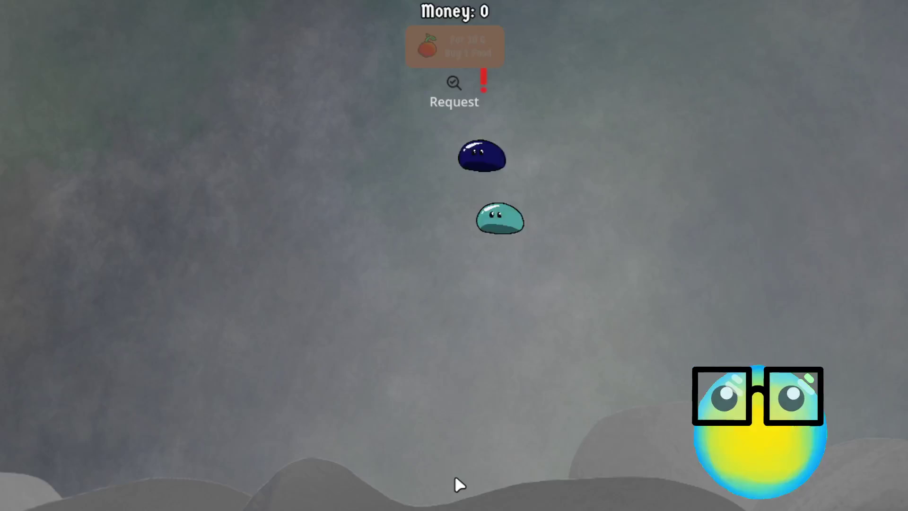
left_click(494, 212)
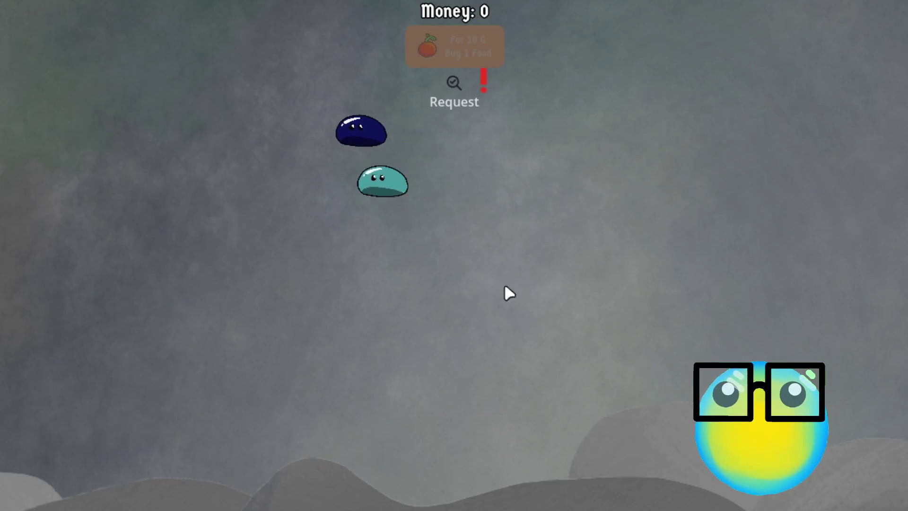
left_click(350, 184)
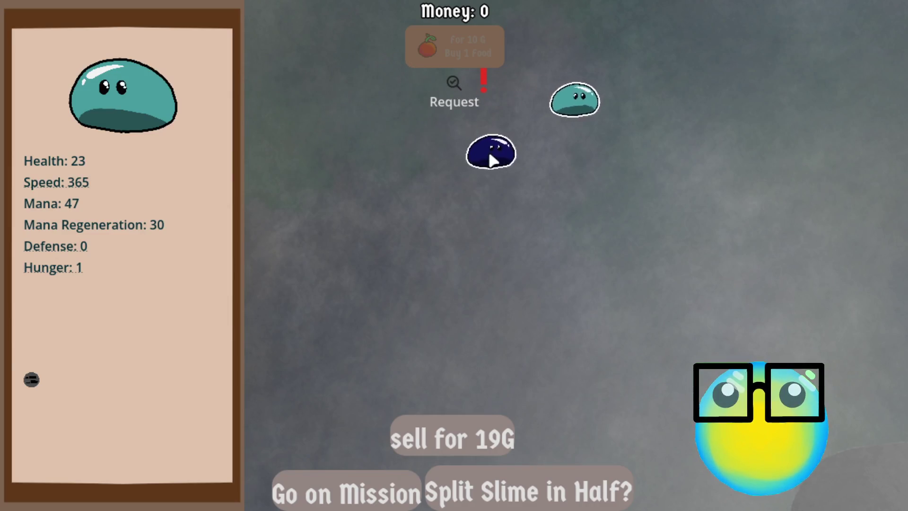
left_click(489, 156)
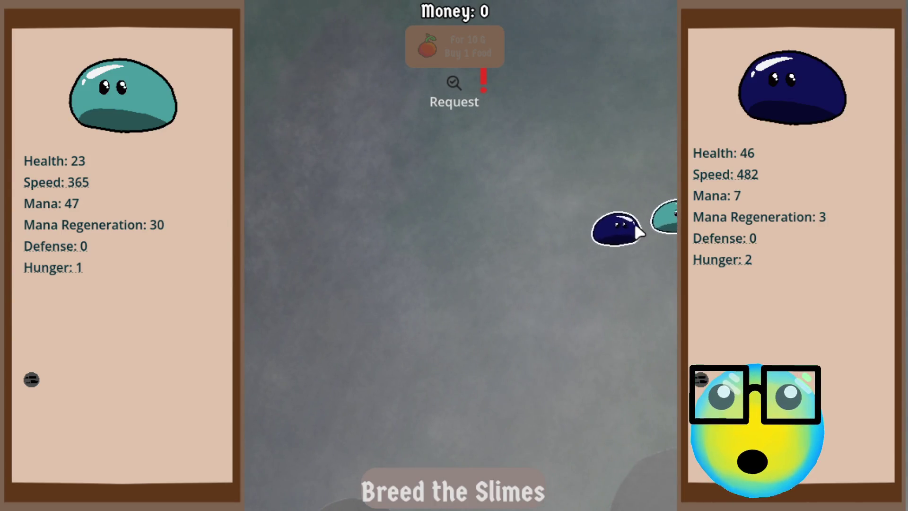
left_click(627, 234)
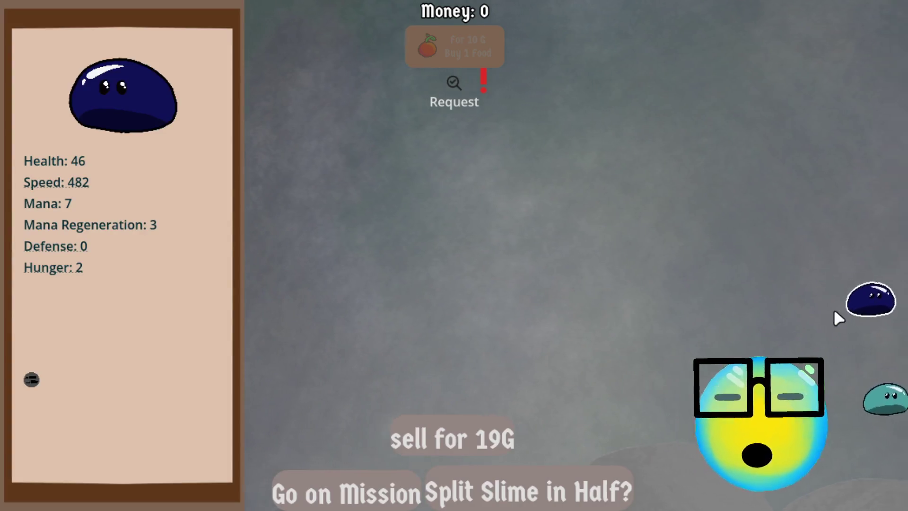
left_click(732, 326)
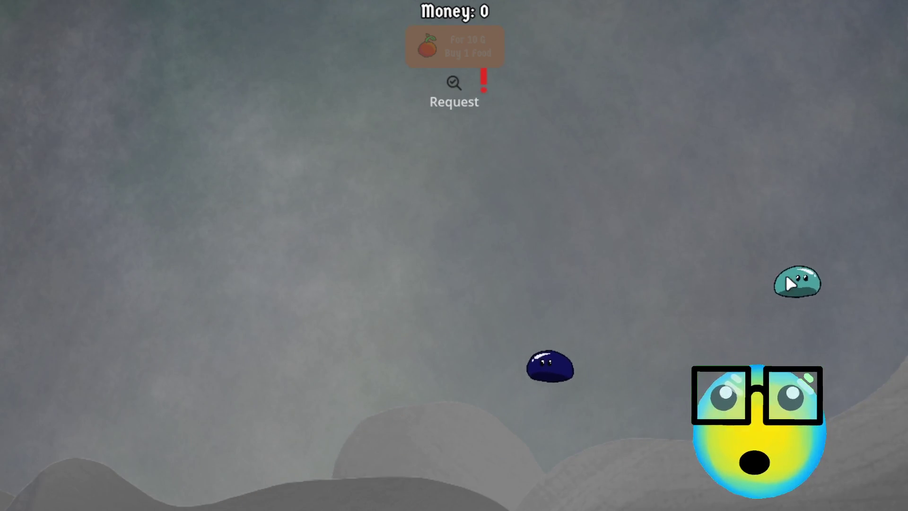
left_click(786, 279)
left_click(502, 320)
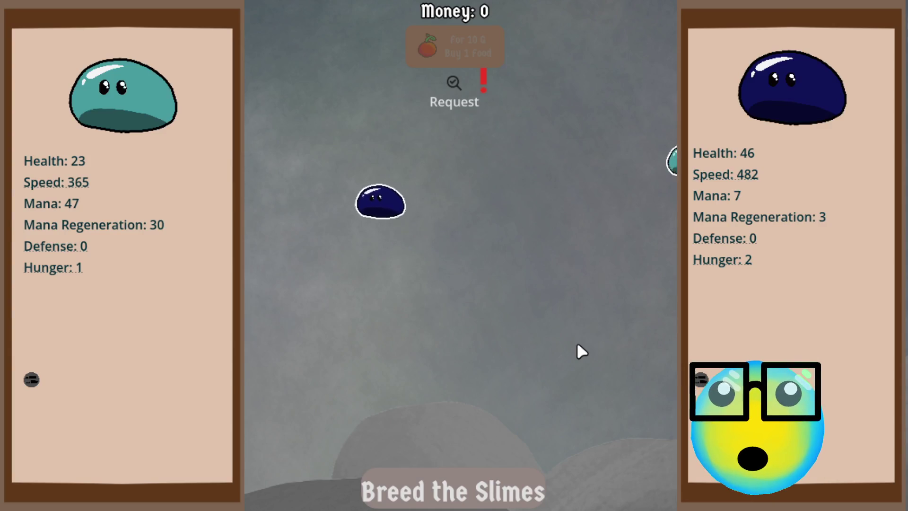
left_click(428, 251)
left_click(288, 125)
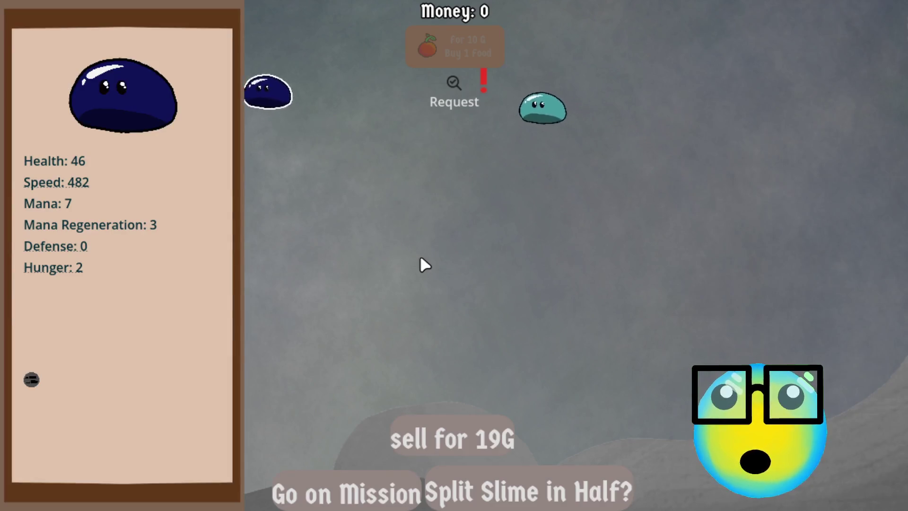
left_click(421, 256)
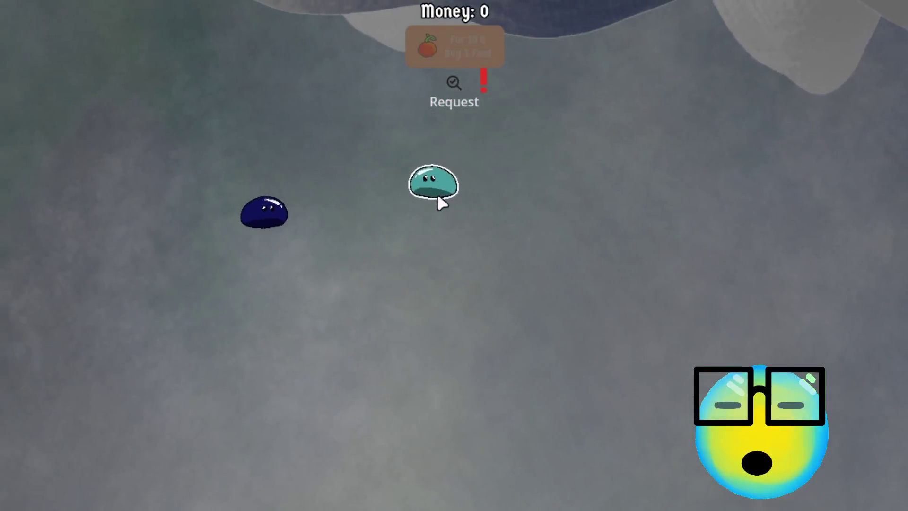
left_click(403, 183)
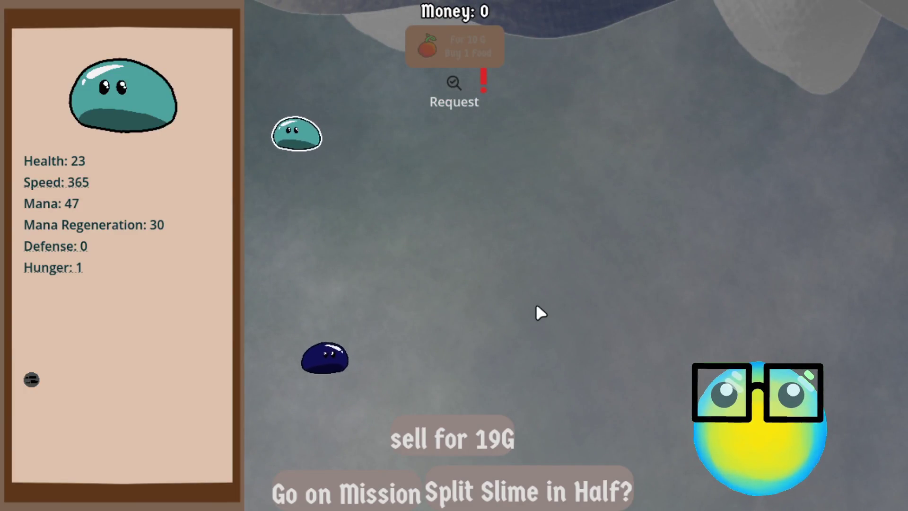
left_click(536, 306)
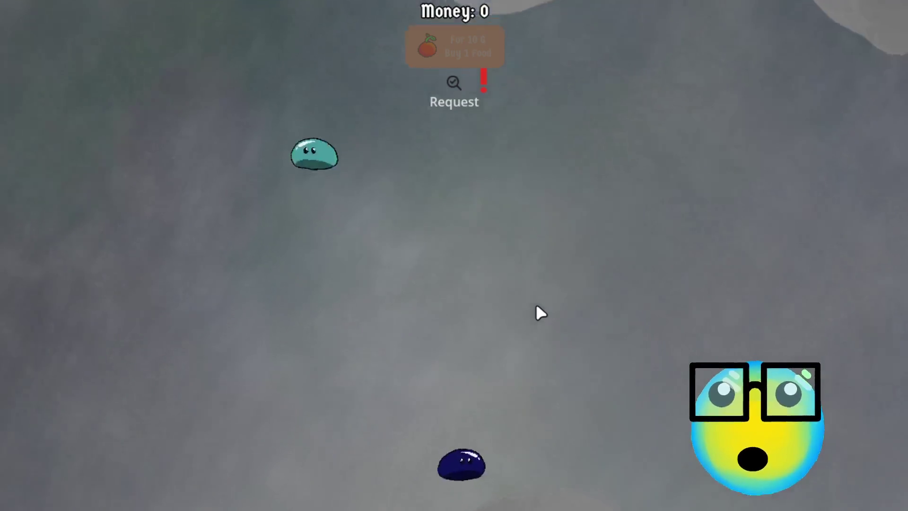
left_click(472, 388)
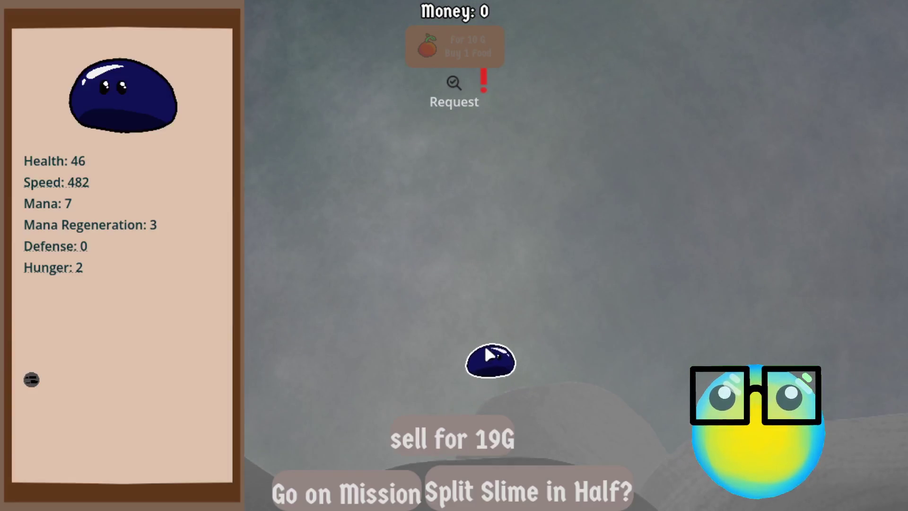
left_click(489, 352)
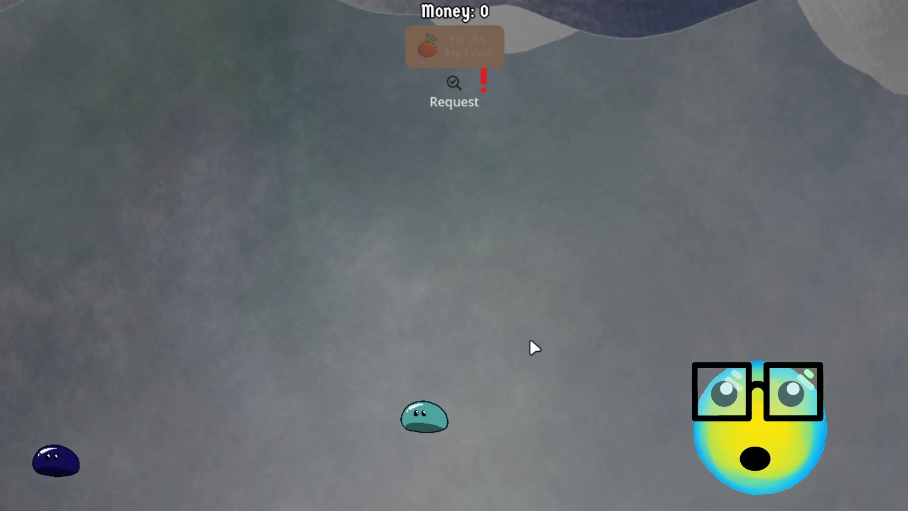
left_click(342, 417)
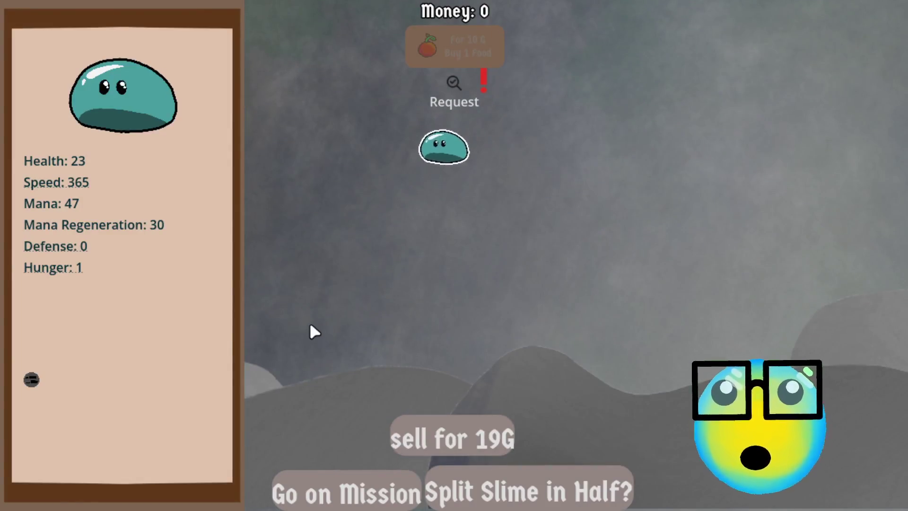
left_click(369, 171)
left_click(249, 231)
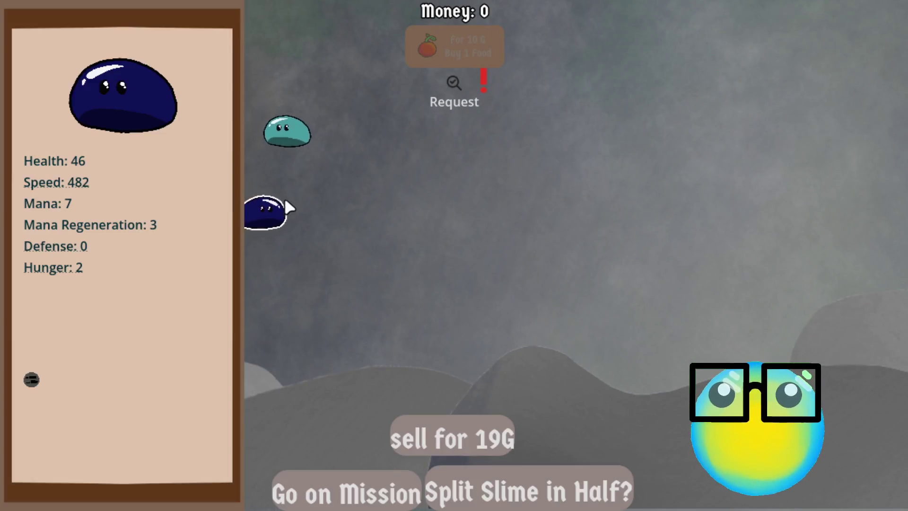
left_click(334, 187)
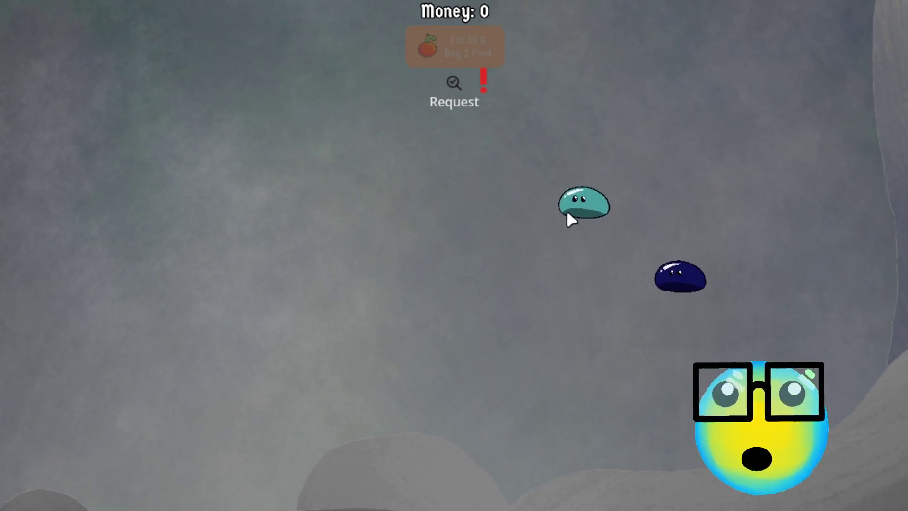
Breed the teal and blue slimes and check the new slime's stats
left_click(569, 212)
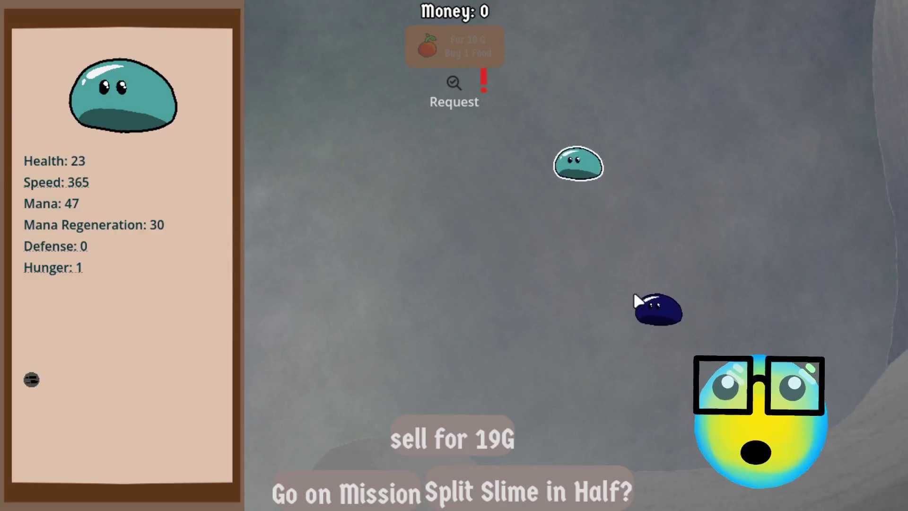
left_click(636, 298)
left_click(505, 482)
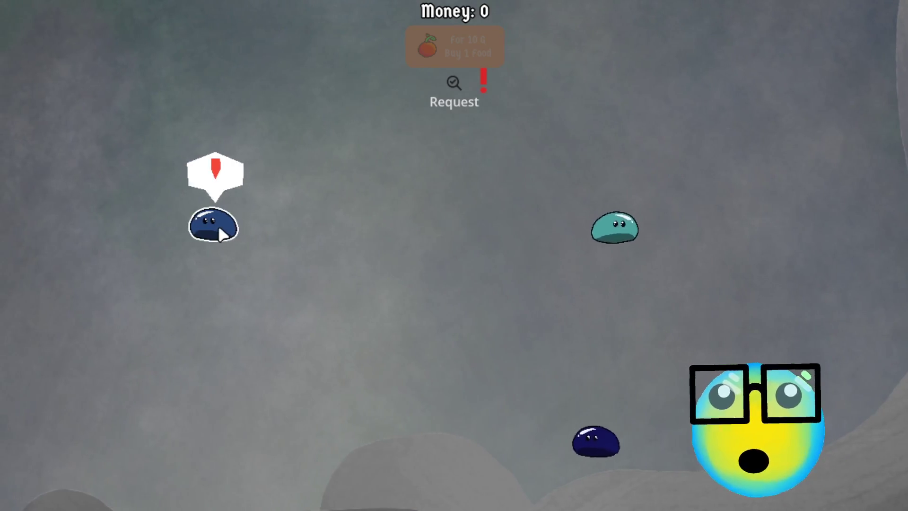
left_click(218, 227)
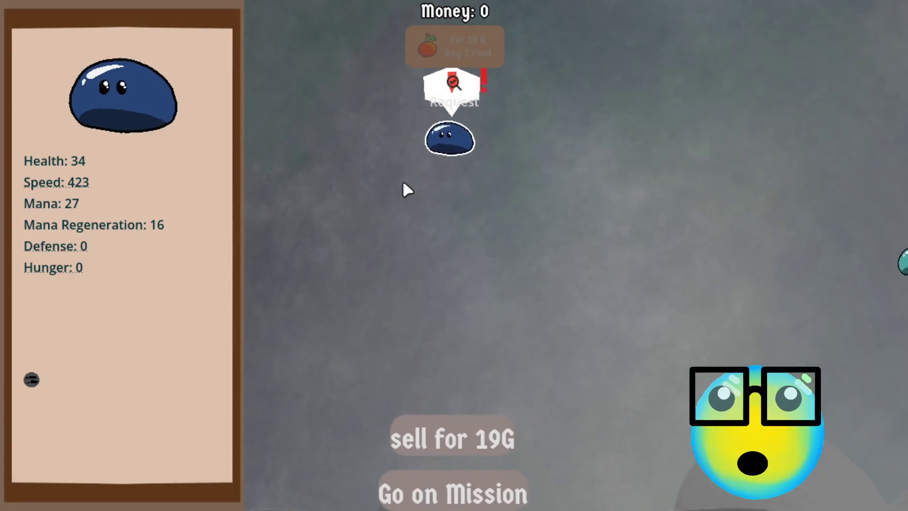
left_click(420, 136)
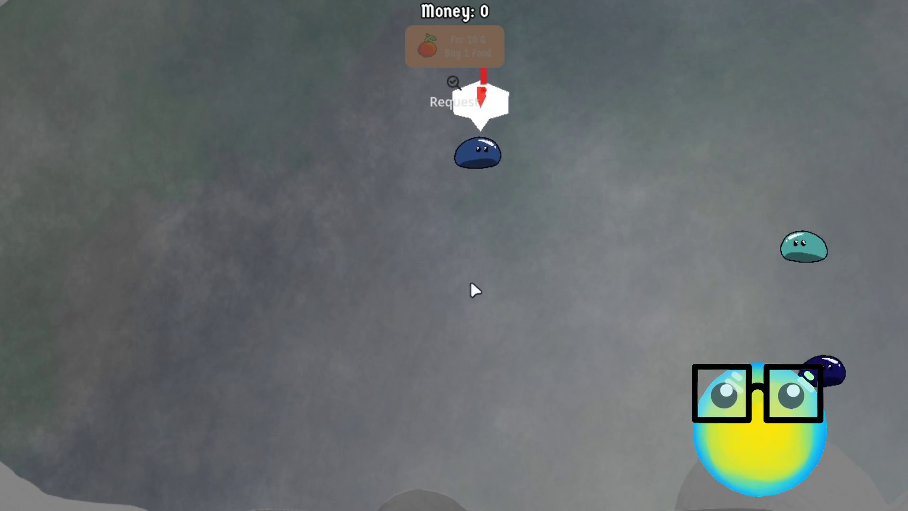
left_click(514, 182)
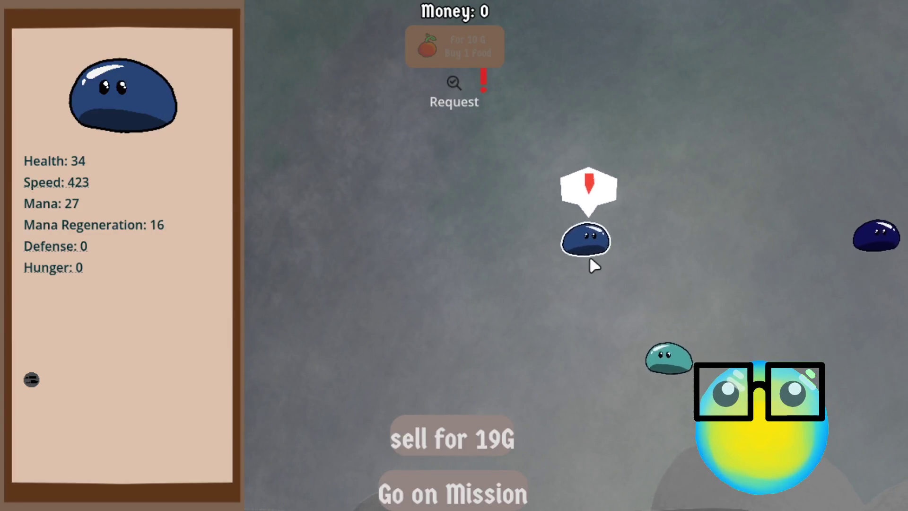
left_click(589, 256)
Sell the navy slime for 19G, buy one food for 10G, and feed the hungry slime
left_click(725, 296)
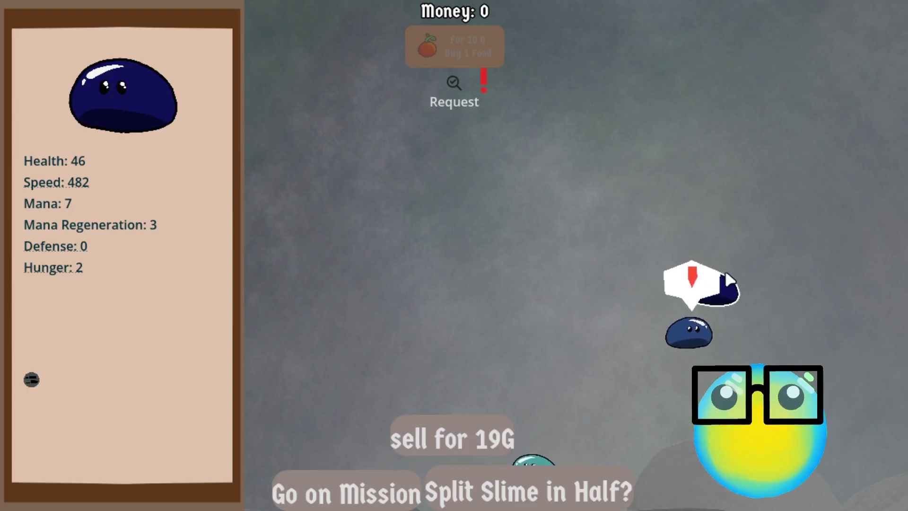
left_click(466, 427)
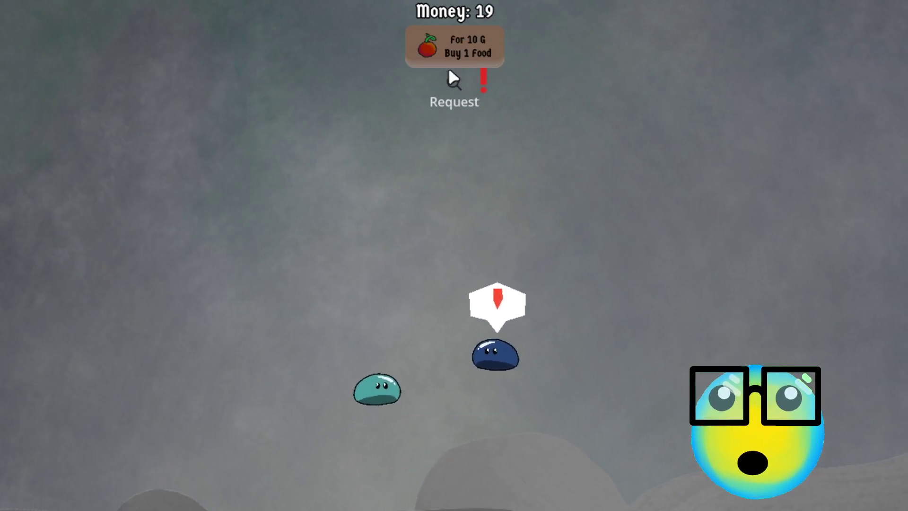
left_click(472, 44)
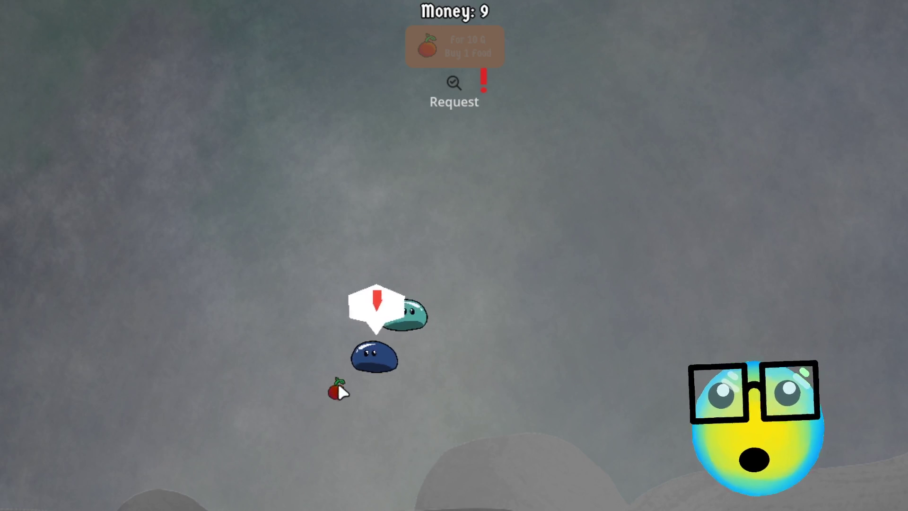
left_click(338, 382)
Breed the navy and teal slimes, check the offspring, and open the customer request details
left_click(340, 364)
left_click(407, 351)
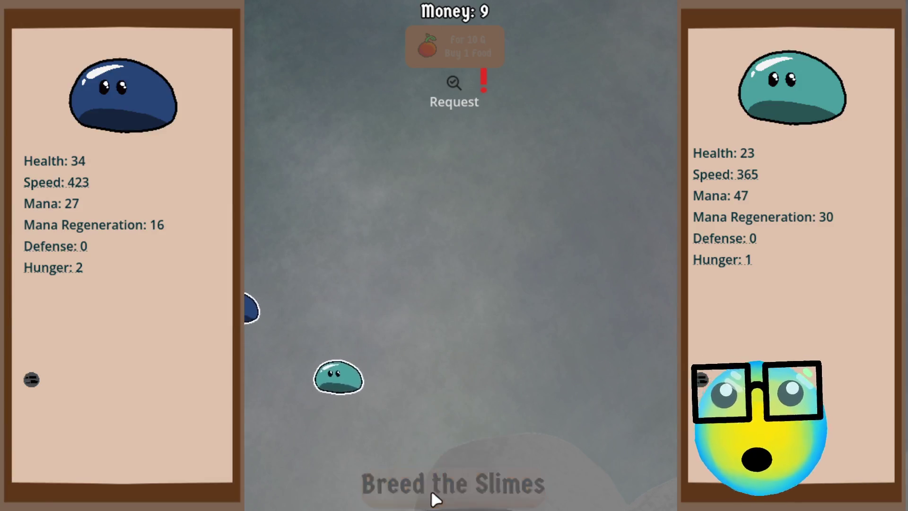
left_click(431, 494)
left_click(314, 242)
left_click(341, 250)
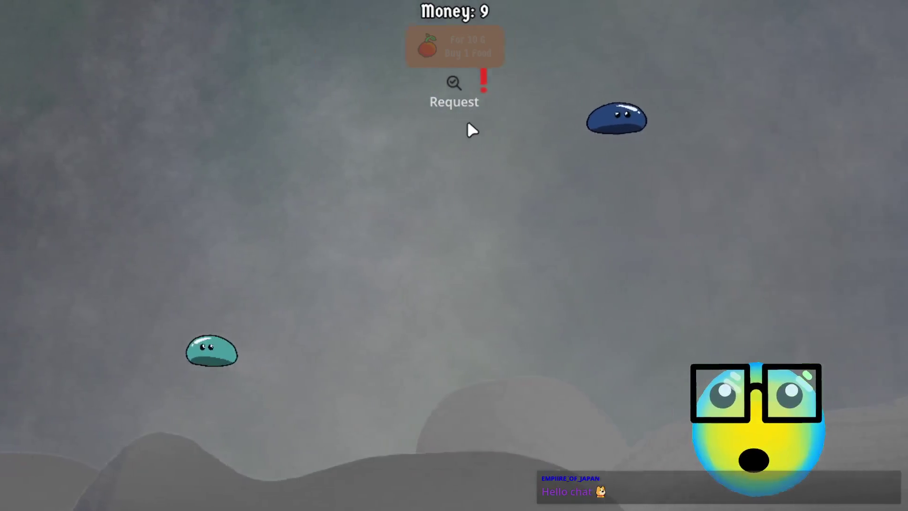
left_click(457, 91)
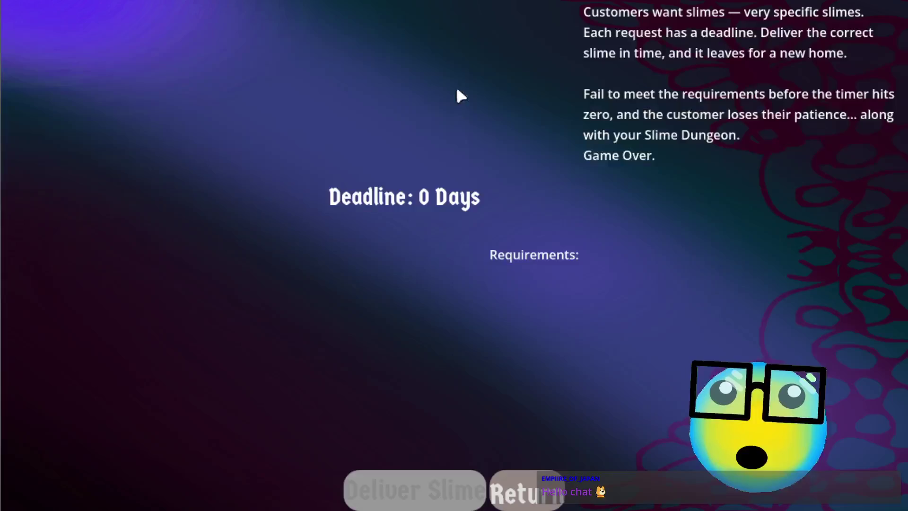
left_click(518, 485)
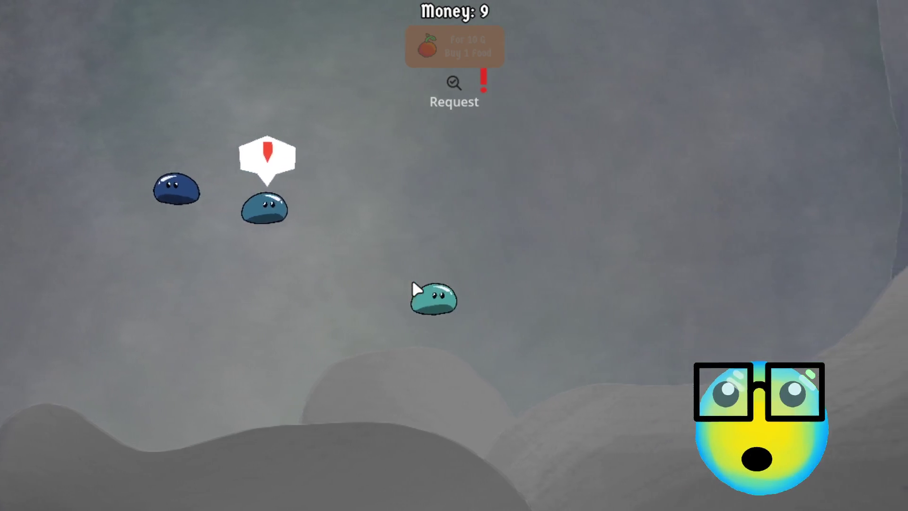
Move the slime up with W in the running game before returning to mission_panel.gd
key("w")
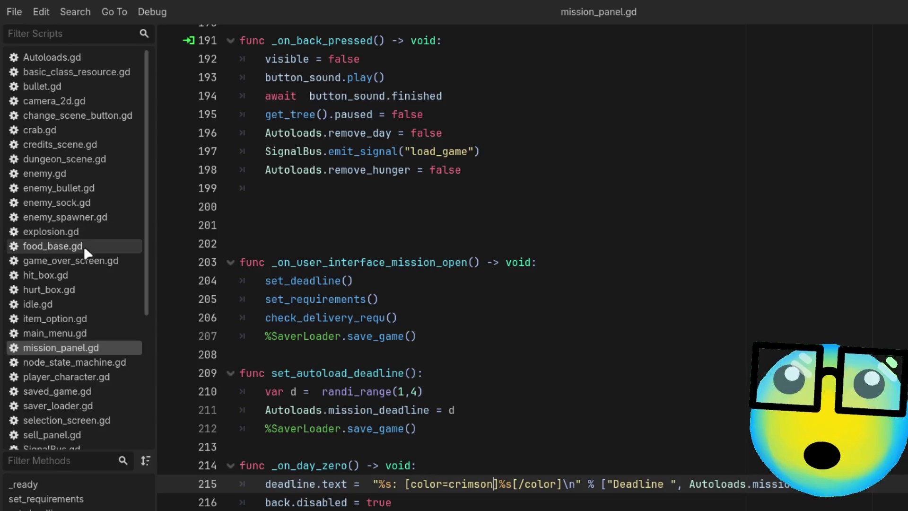
scroll(101, 285, "down", 5)
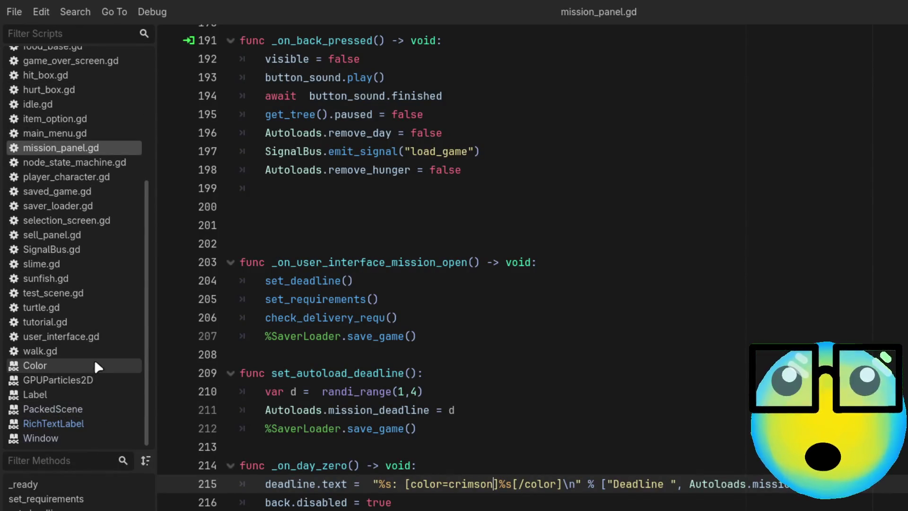
left_click(42, 36)
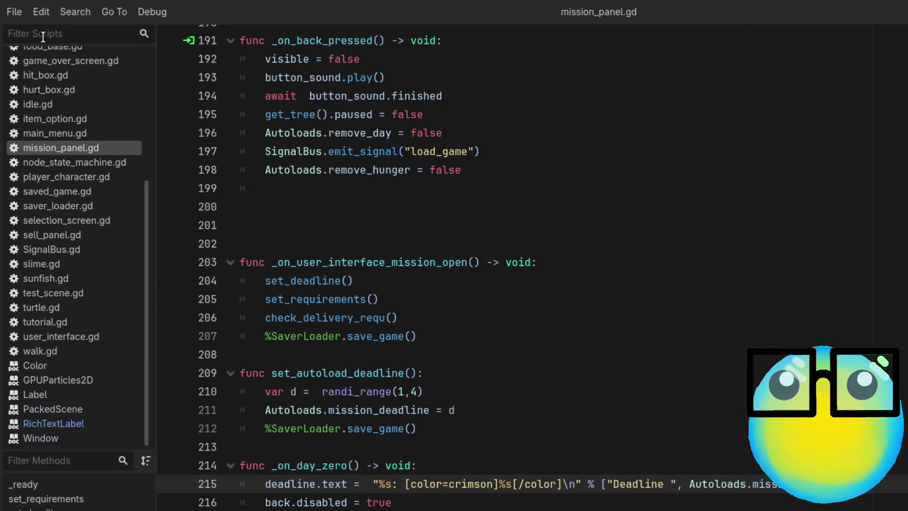
type("pla")
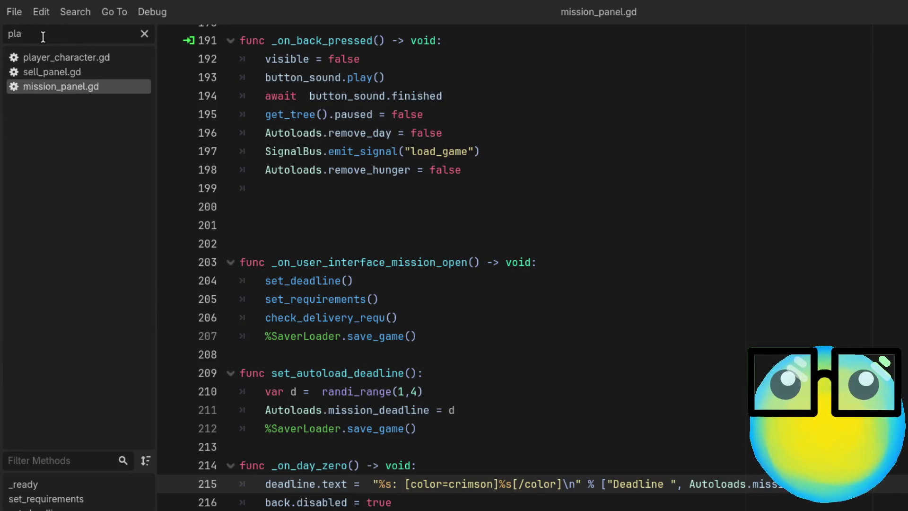
left_click(63, 60)
scroll(498, 257, "up", 4)
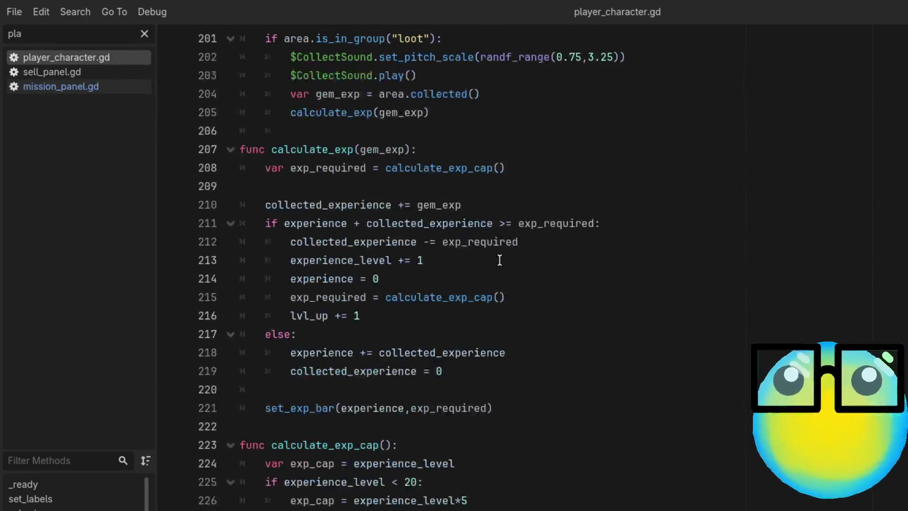
scroll(499, 260, "up", 5)
scroll(870, 298, "up", 20)
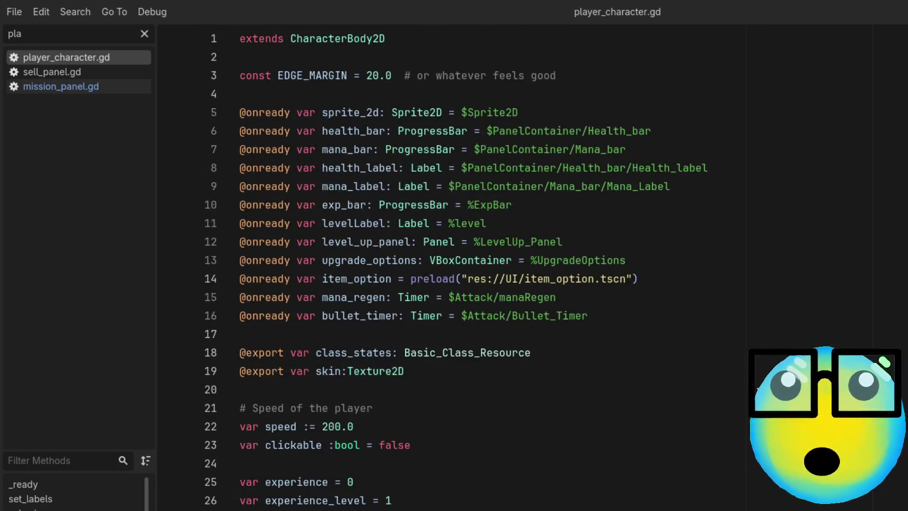
scroll(716, 380, "down", 6)
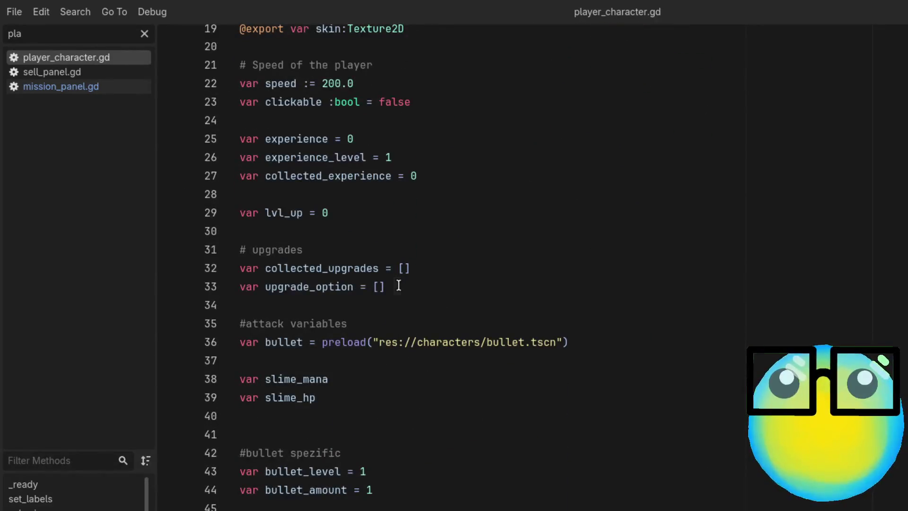
left_click(399, 285)
left_click(453, 271)
left_click(397, 283)
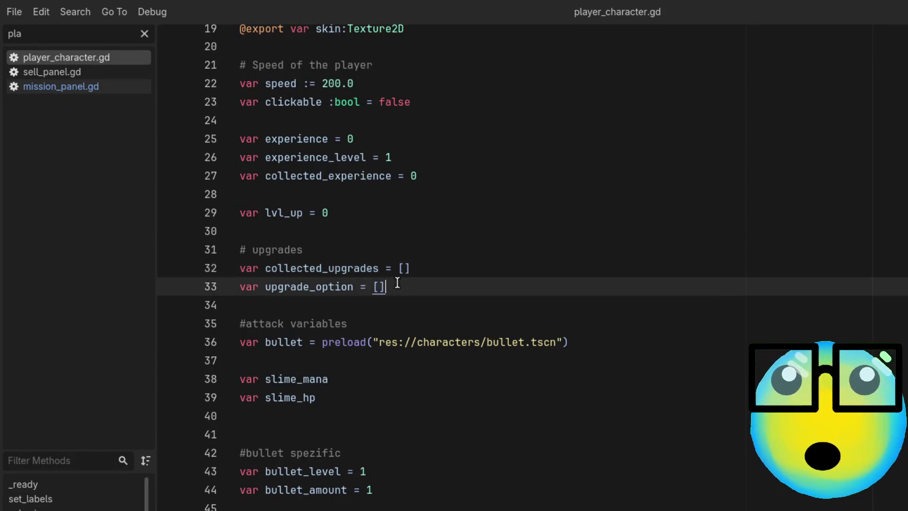
scroll(419, 407, "down", 3)
scroll(418, 410, "up", 2)
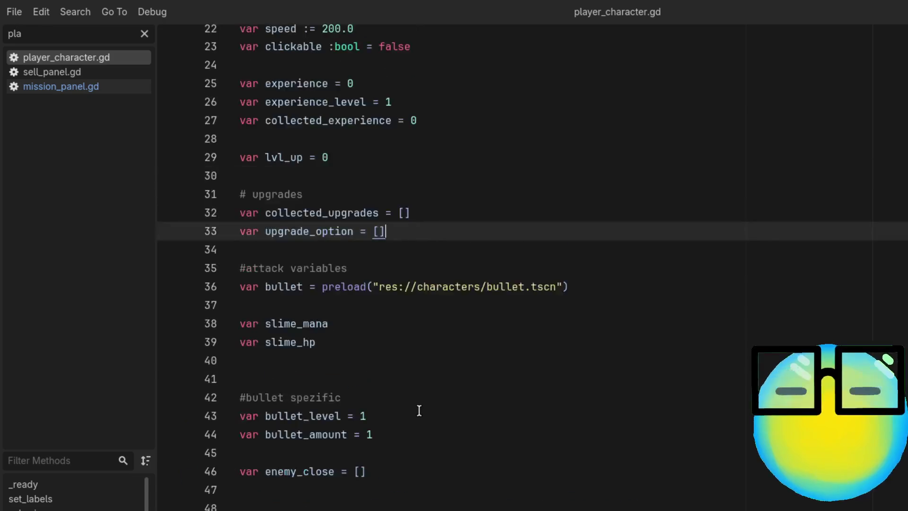
left_click(450, 215)
scroll(451, 216, "up", 2)
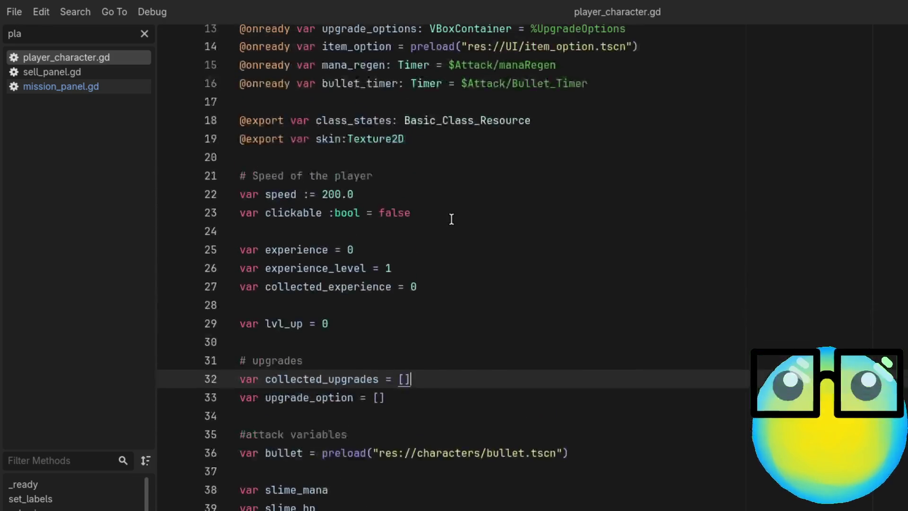
scroll(451, 219, "down", 2)
scroll(446, 227, "up", 1)
scroll(546, 249, "down", 3)
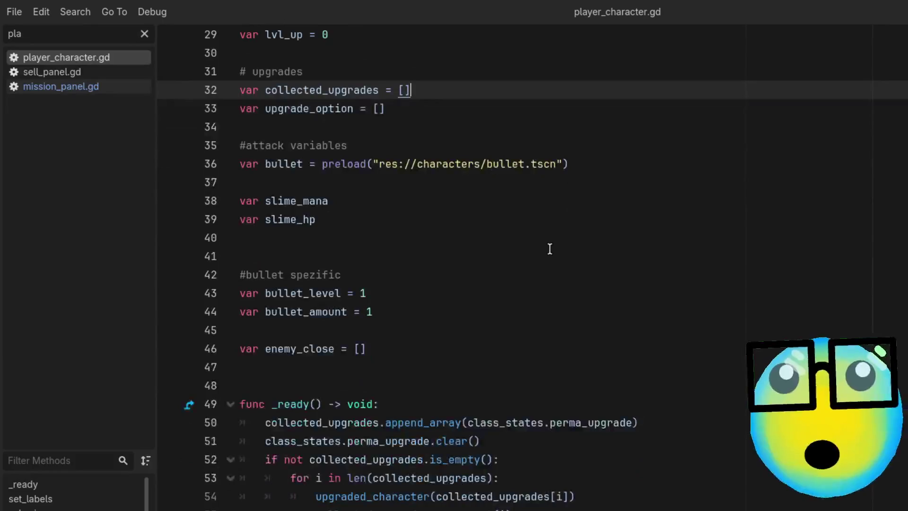
scroll(549, 248, "down", 2)
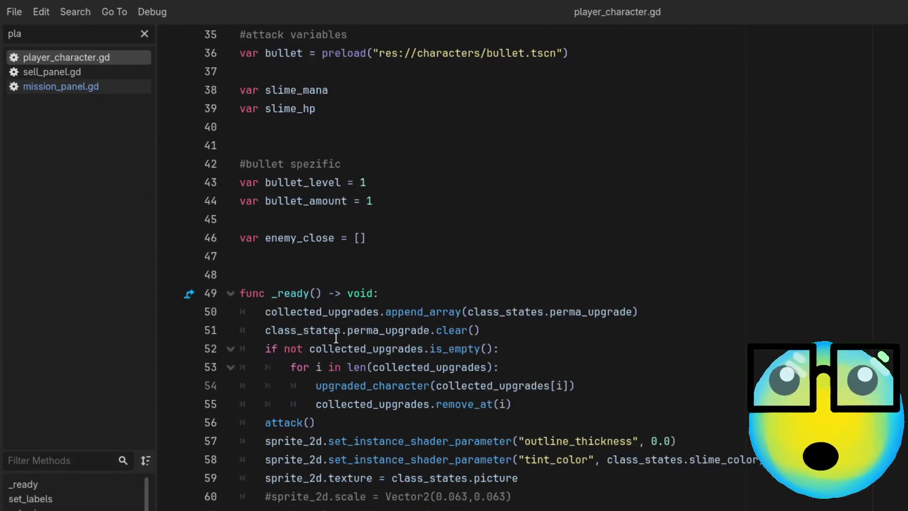
double_click(528, 311)
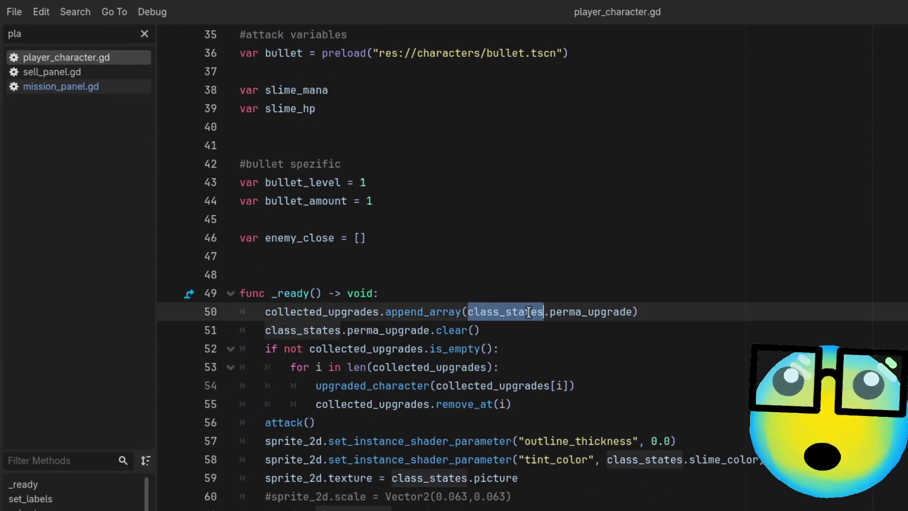
left_click(619, 305)
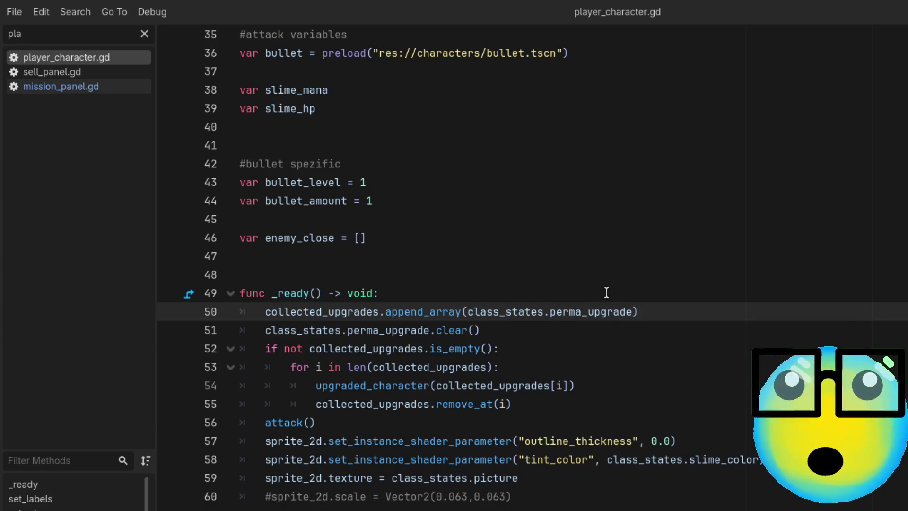
left_click(496, 312, "ctrl")
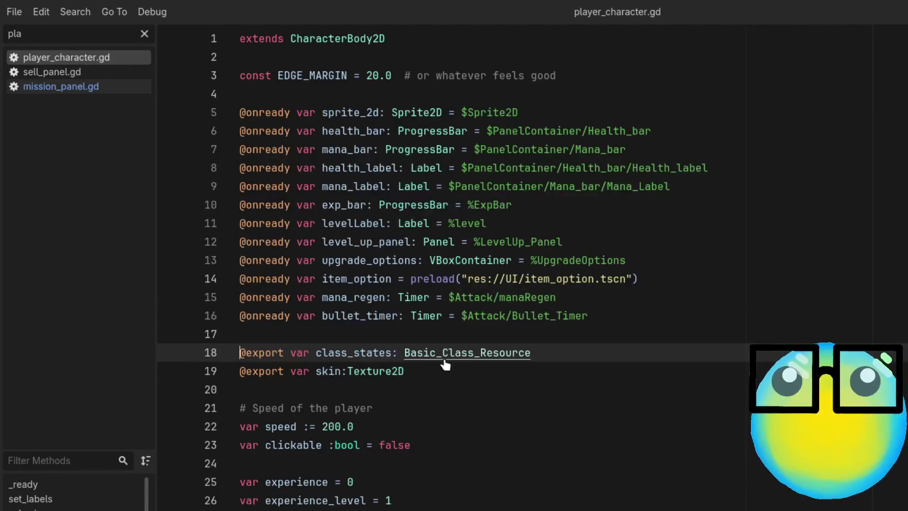
left_click(447, 354, "ctrl")
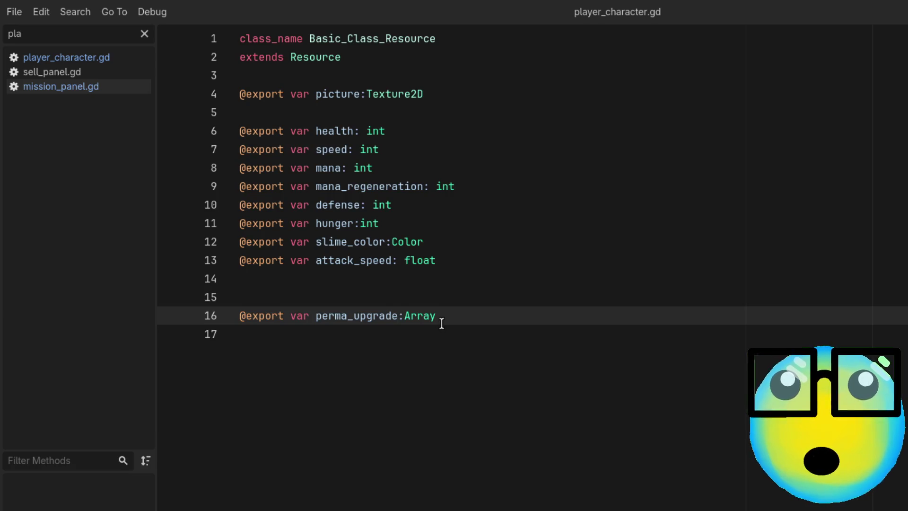
key("ctrl+Home")
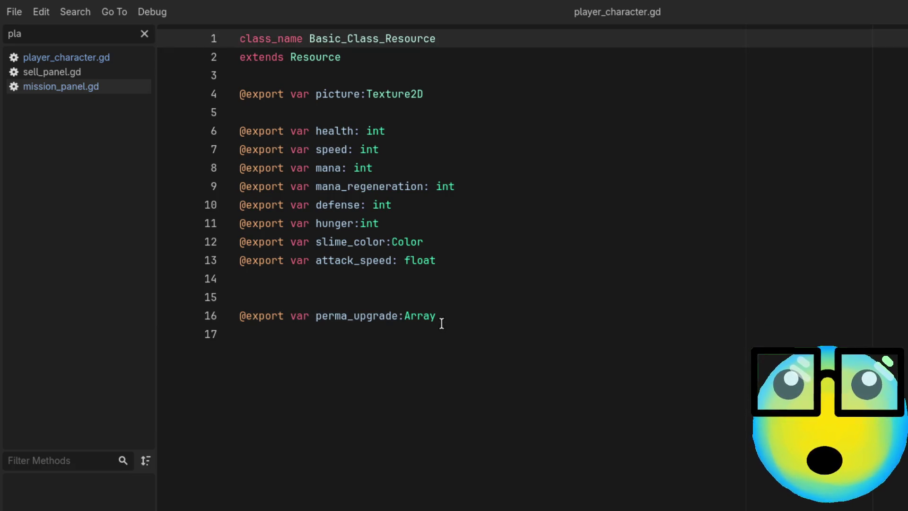
key("alt+Left")
scroll(591, 355, "down", 5)
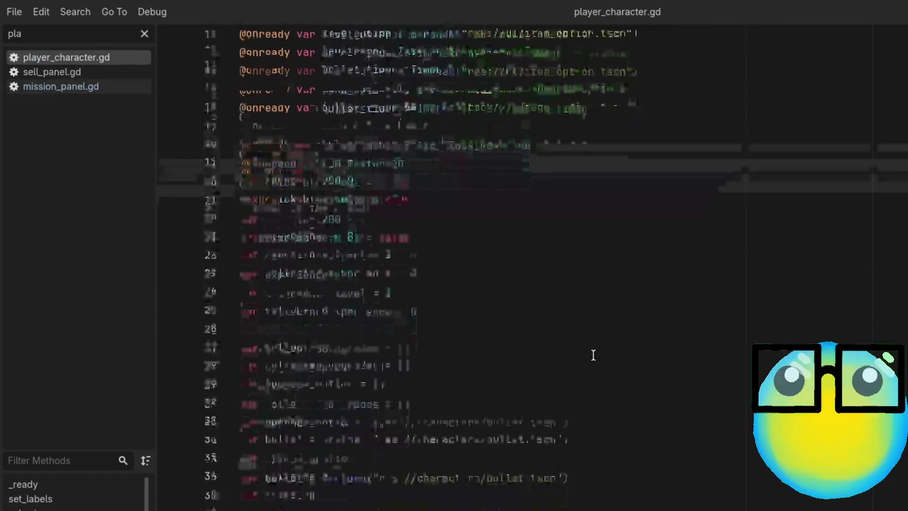
scroll(592, 354, "down", 5)
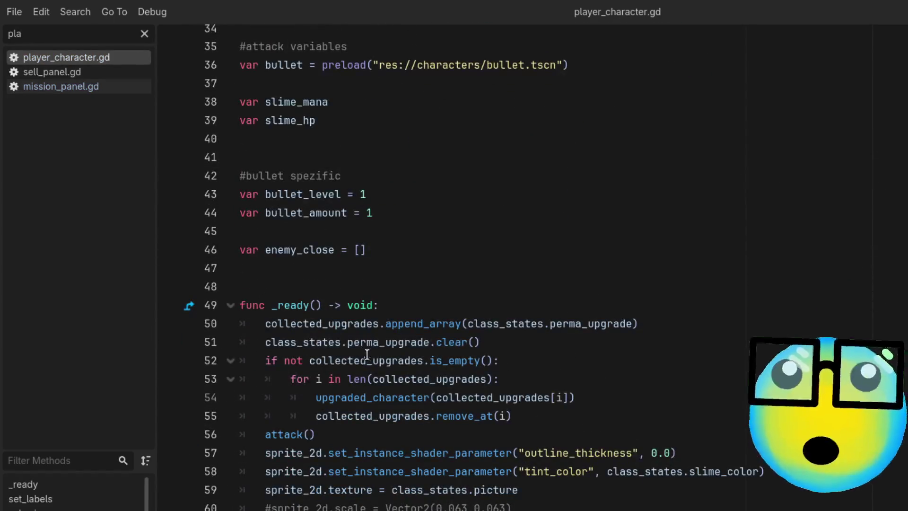
Inspect the _ready loop in player_character.gd: class_states clear, is_empty check, and remove_at lines
left_click(379, 341)
double_click(442, 342)
left_click(335, 342)
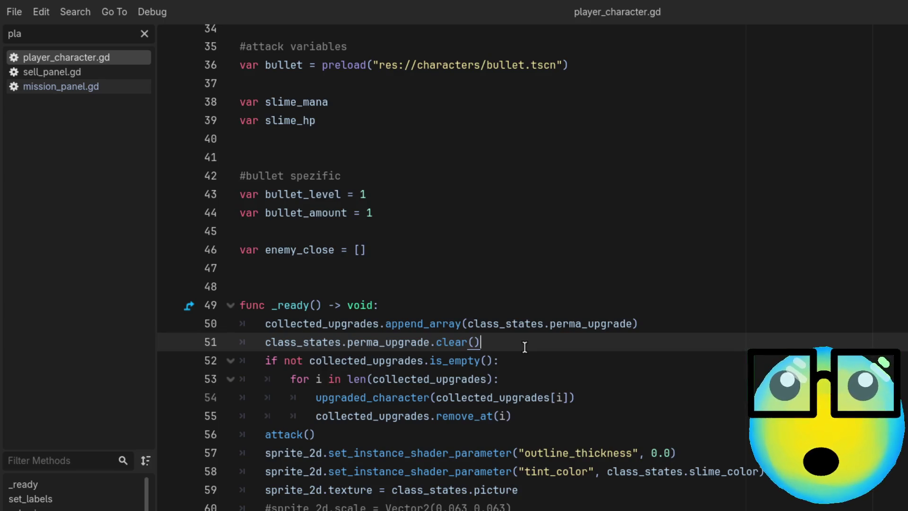
scroll(524, 347, "down", 1)
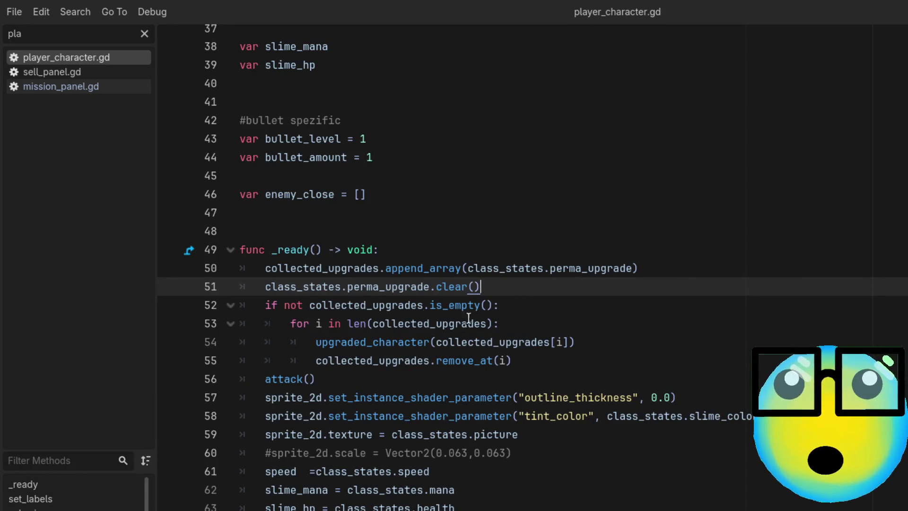
left_click(521, 304)
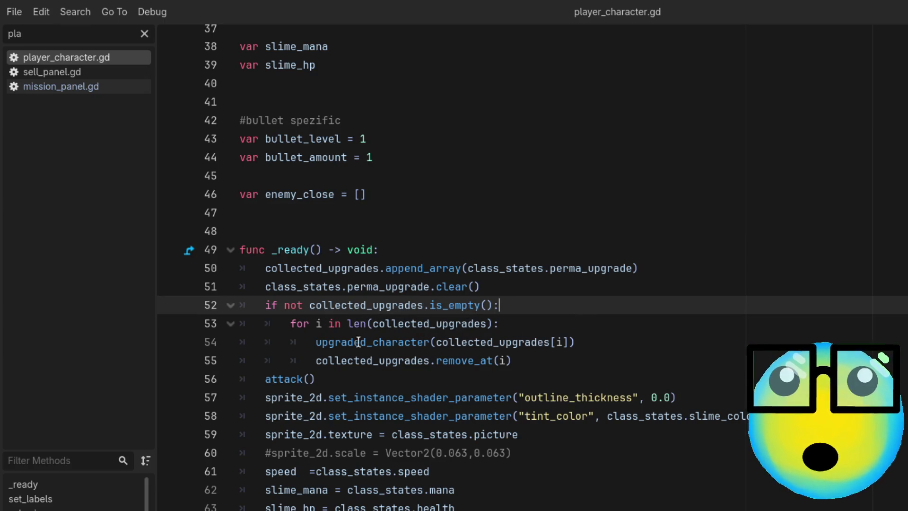
scroll(608, 357, "down", 1)
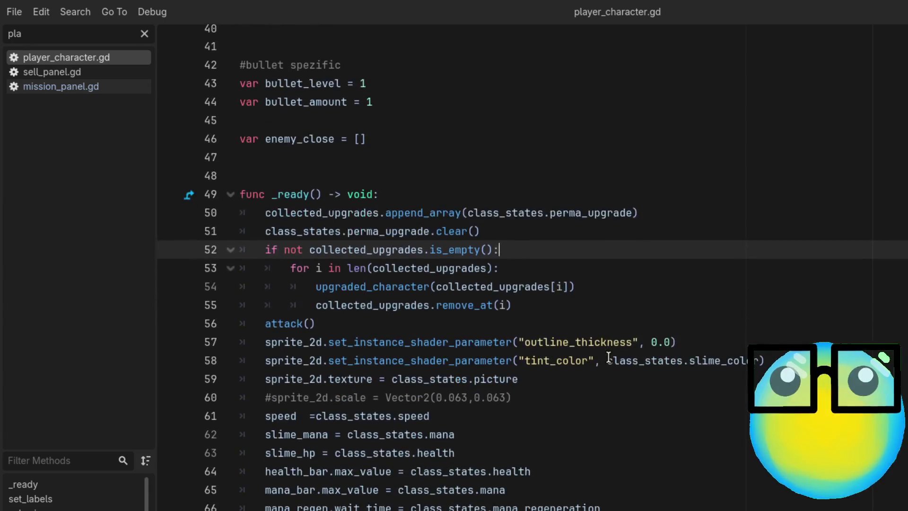
left_click(534, 290)
left_click(565, 309)
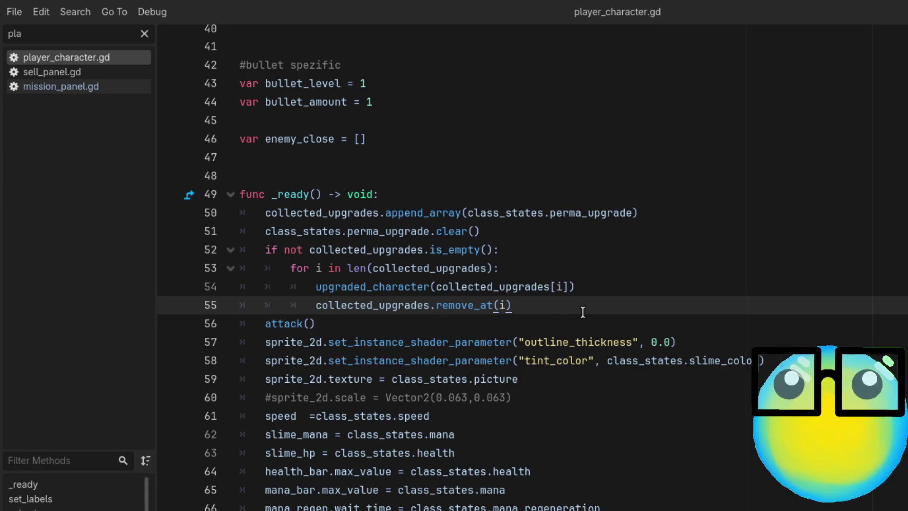
scroll(583, 312, "down", 3)
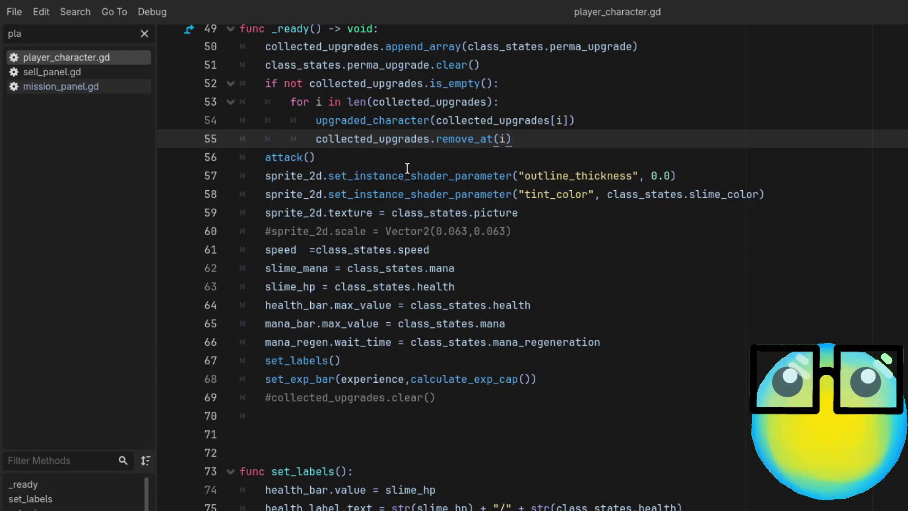
left_click(561, 122)
left_click(550, 103)
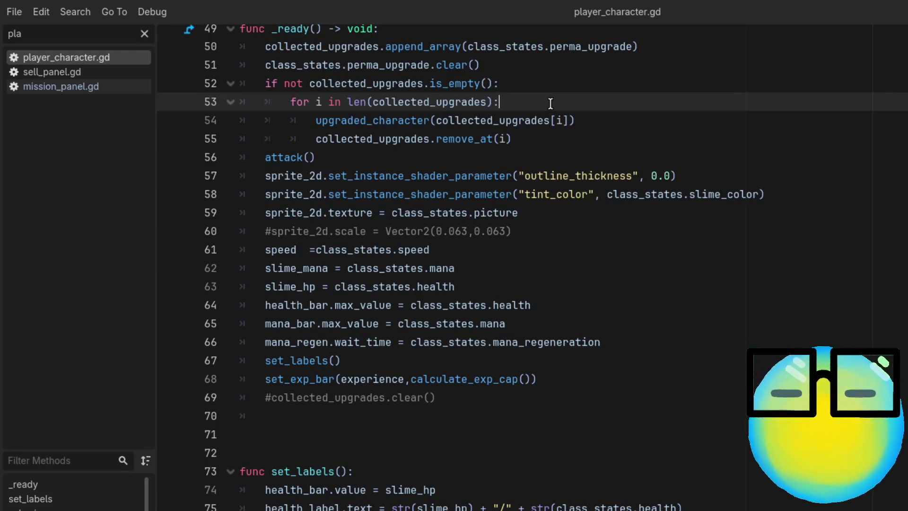
scroll(298, 157, "up", 1)
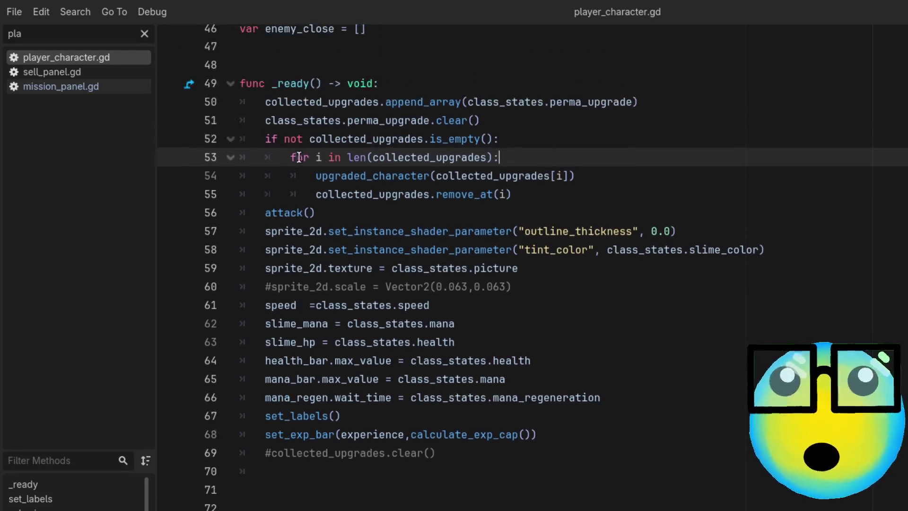
Step through lines 51–55 again and jump to upgraded_character's definition at line 257
left_click(306, 106)
left_click(323, 121)
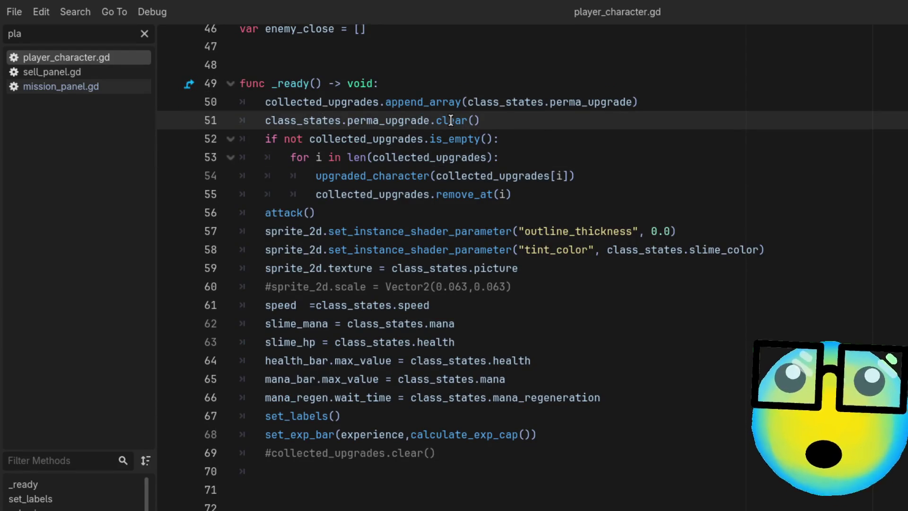
left_click(525, 139)
left_click(520, 156)
left_click(603, 176)
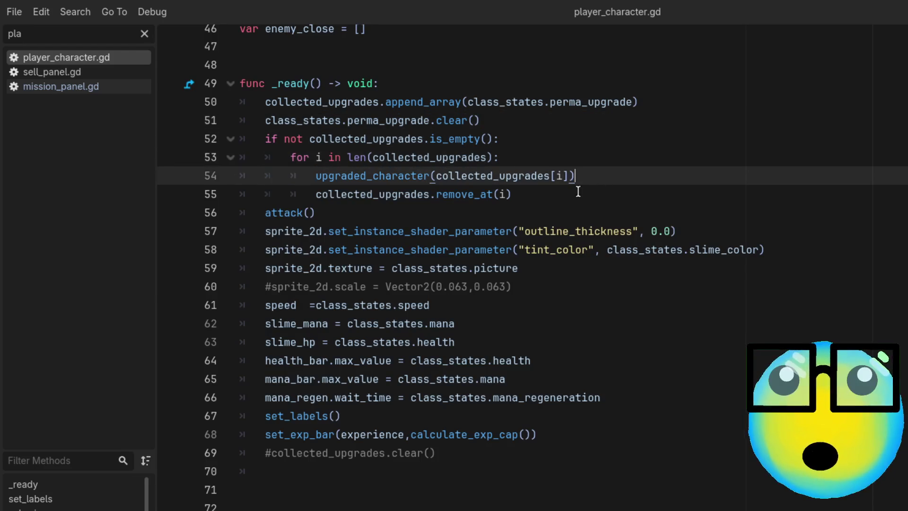
left_click(548, 193)
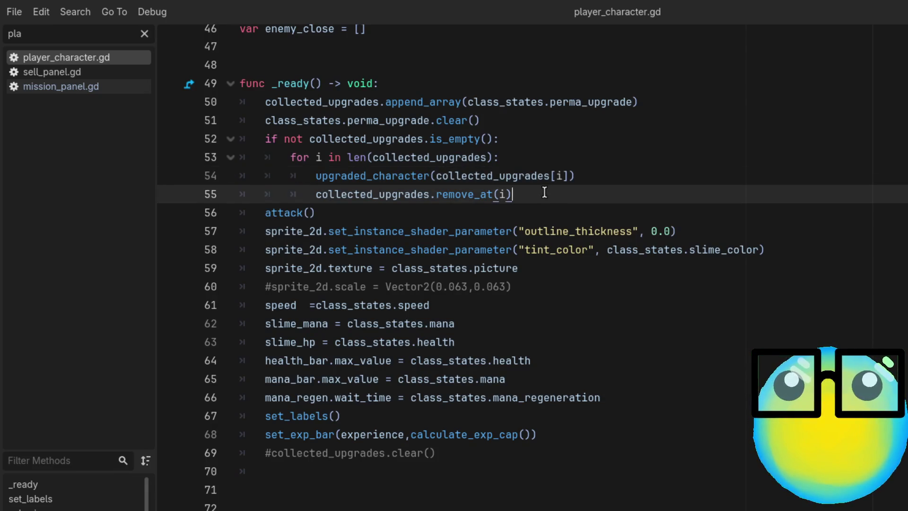
left_click(375, 176)
left_click(374, 177, "ctrl")
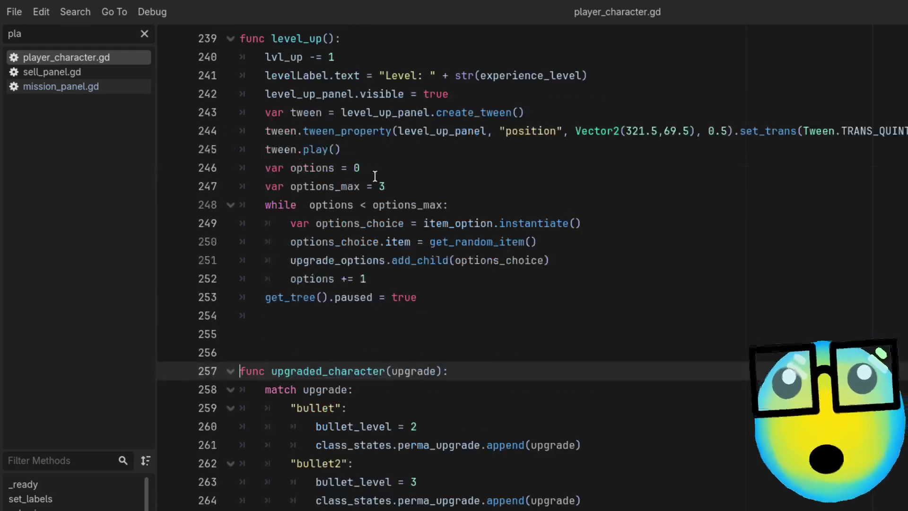
Scan upgraded_character's match cases, then go back to line 54 and check lines 55–56
scroll(586, 433, "down", 1)
scroll(585, 432, "down", 4)
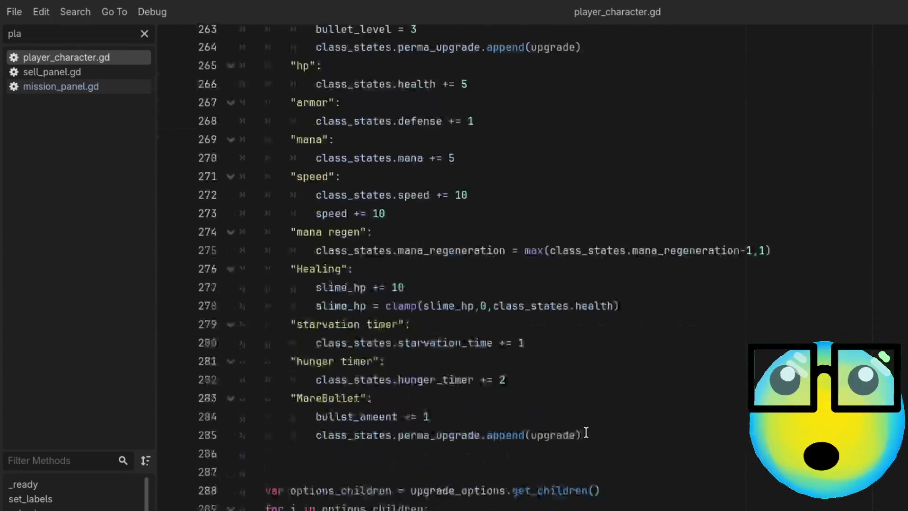
scroll(586, 432, "up", 1)
key("alt+Left")
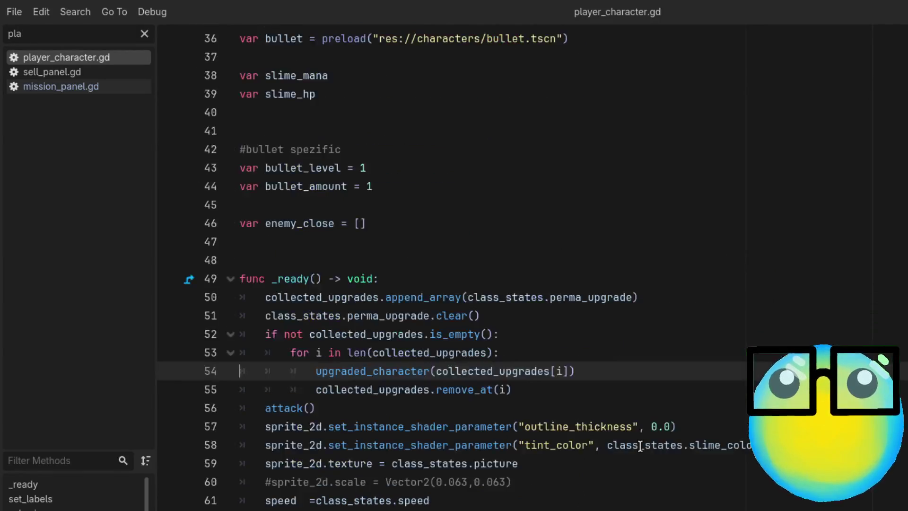
left_click(548, 387)
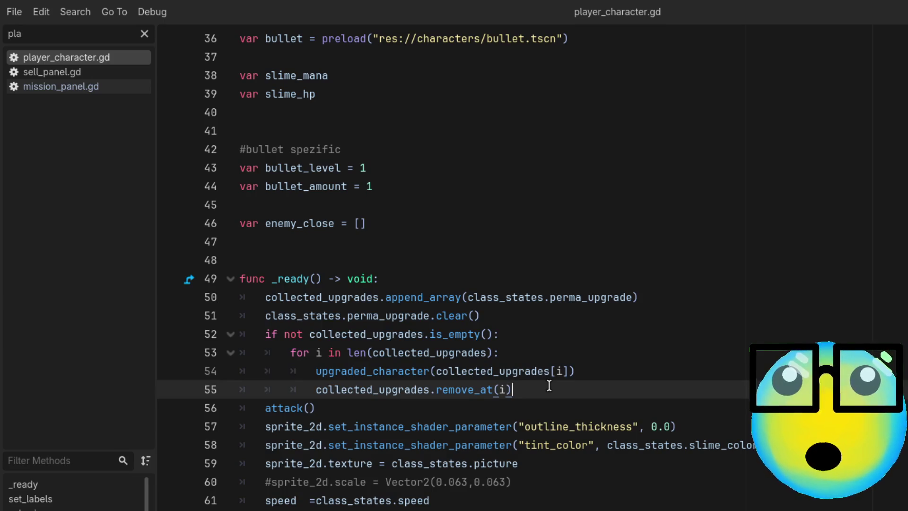
left_click(368, 403)
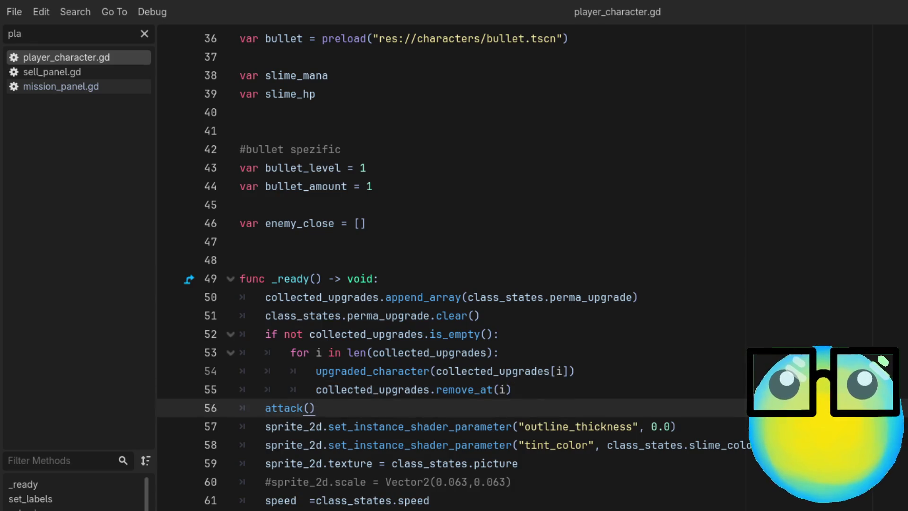
Review the commented-out collected_upgrades.clear() on line 69, then return to upgraded_character's definition
scroll(375, 402, "down", 1)
scroll(543, 392, "up", 2)
scroll(728, 365, "down", 2)
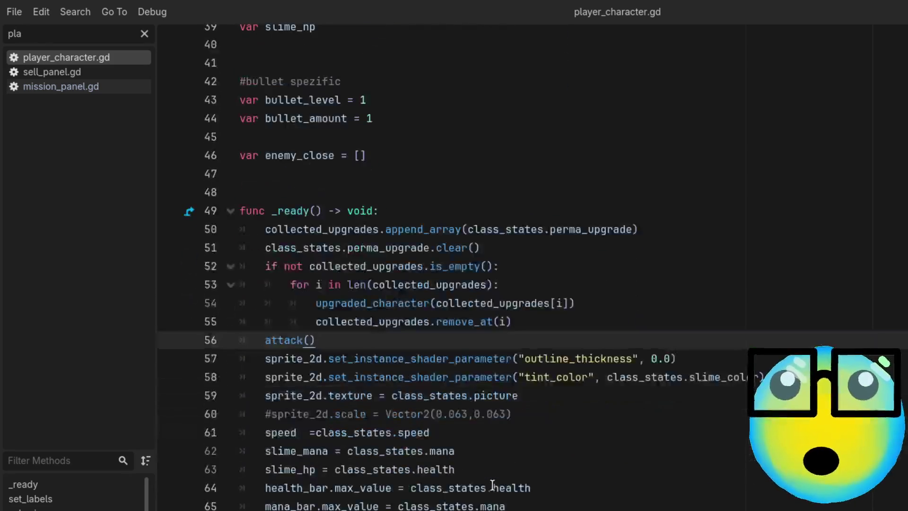
scroll(641, 420, "down", 1)
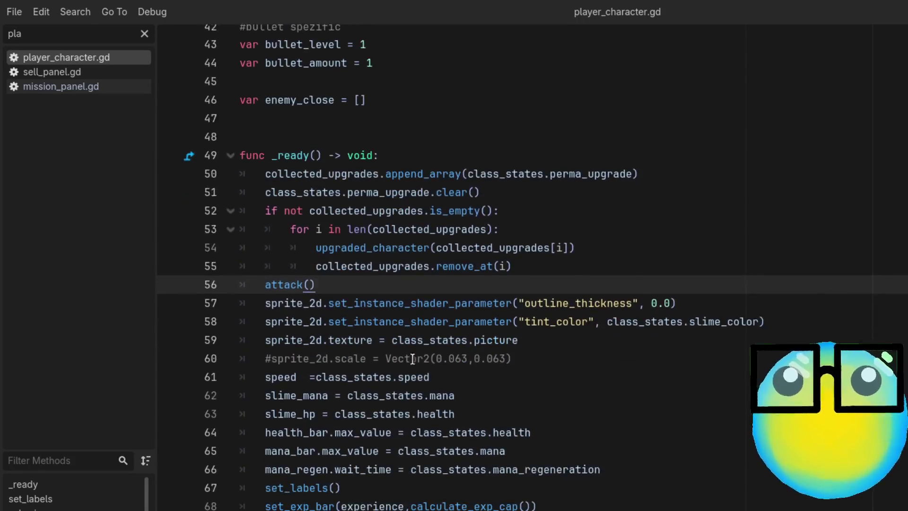
scroll(503, 359, "down", 2)
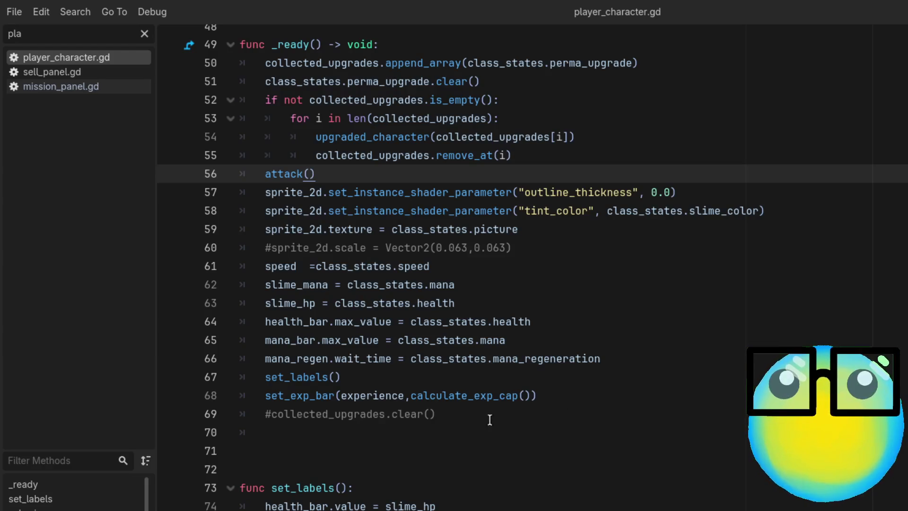
left_click_drag(466, 416, 195, 419)
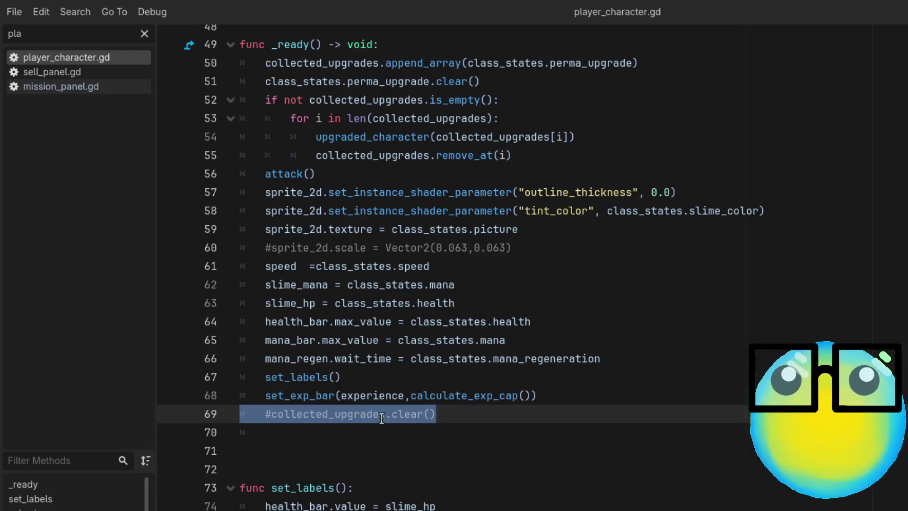
left_click(548, 407)
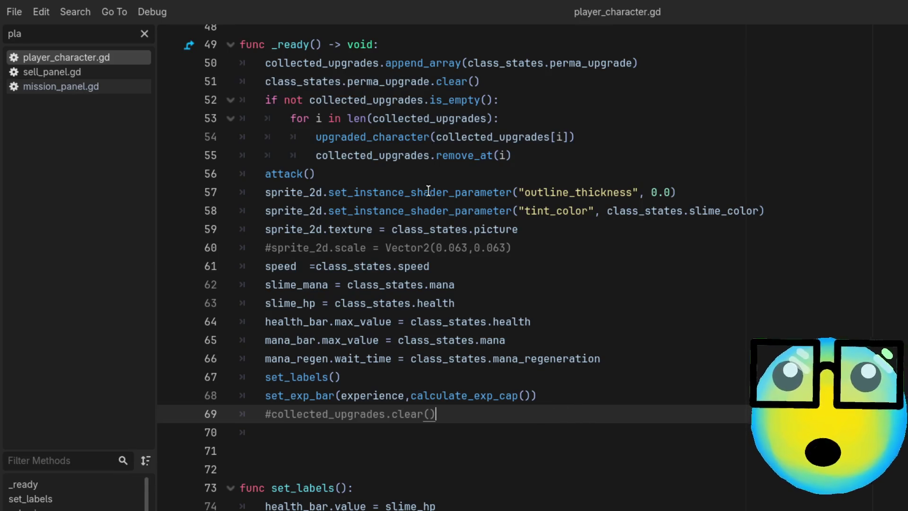
left_click(370, 138, "ctrl")
Inspect the perma_upgrade append calls on lines 261 and 264 in upgraded_character
scroll(379, 411, "down", 3)
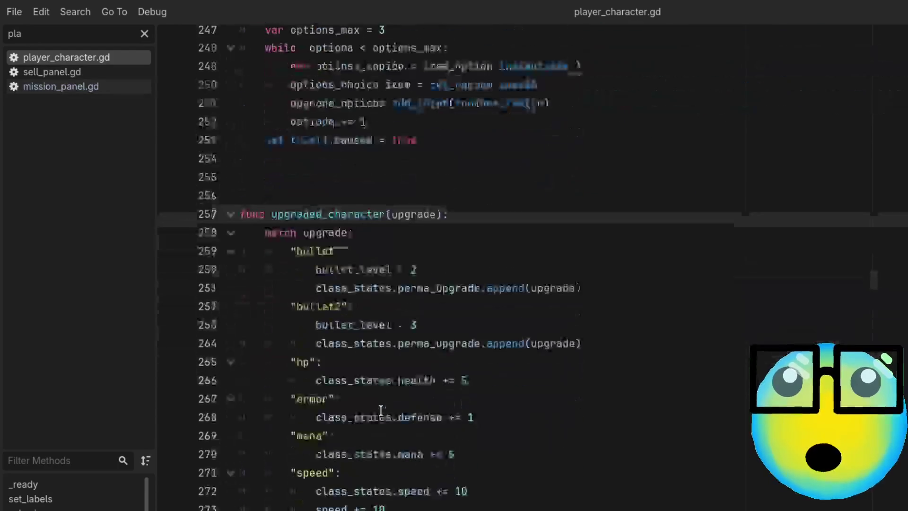
scroll(381, 409, "down", 3)
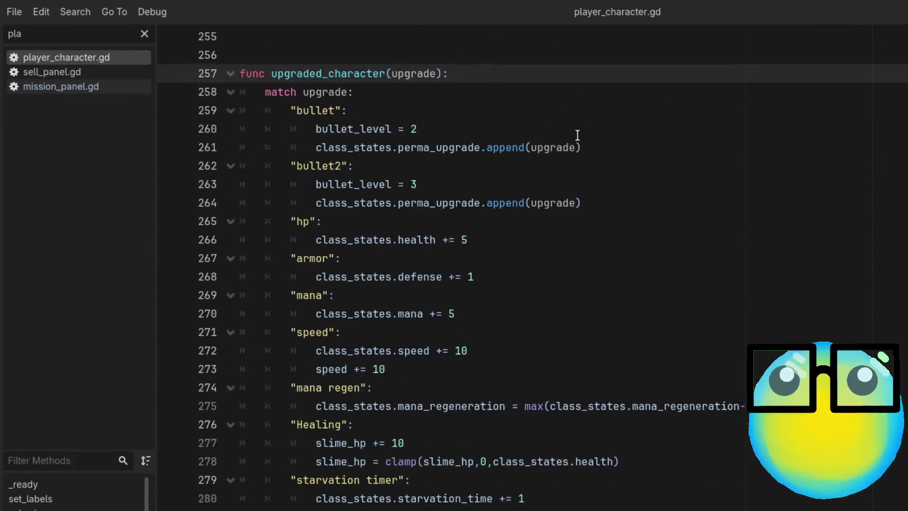
left_click(336, 147)
left_click(493, 147)
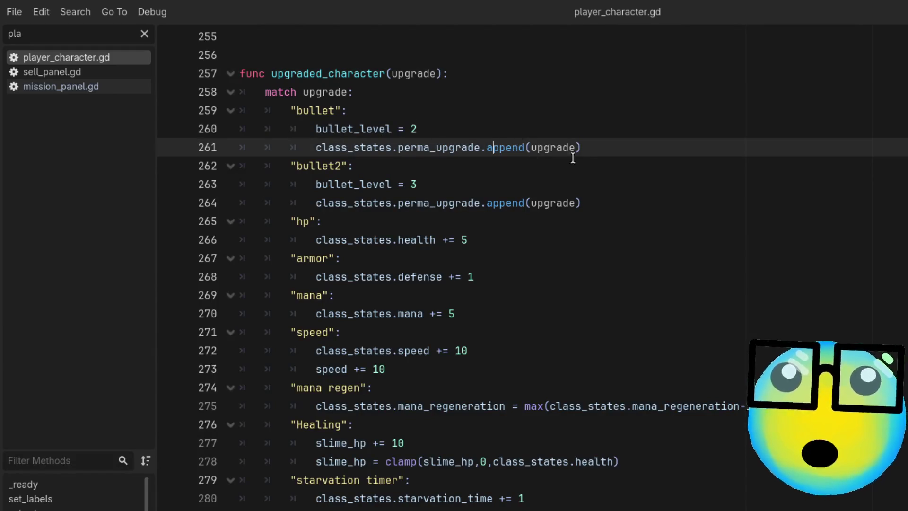
left_click(585, 154)
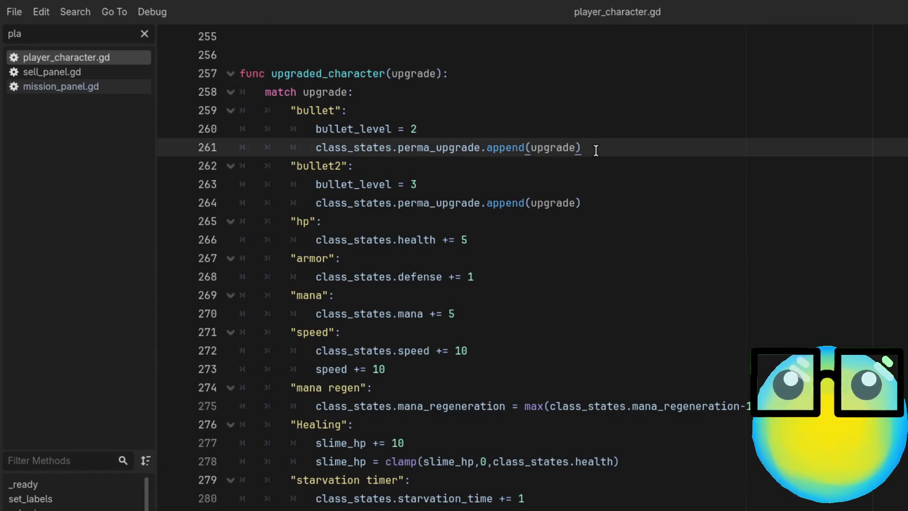
double_click(424, 147)
left_click(519, 147)
left_click(549, 148)
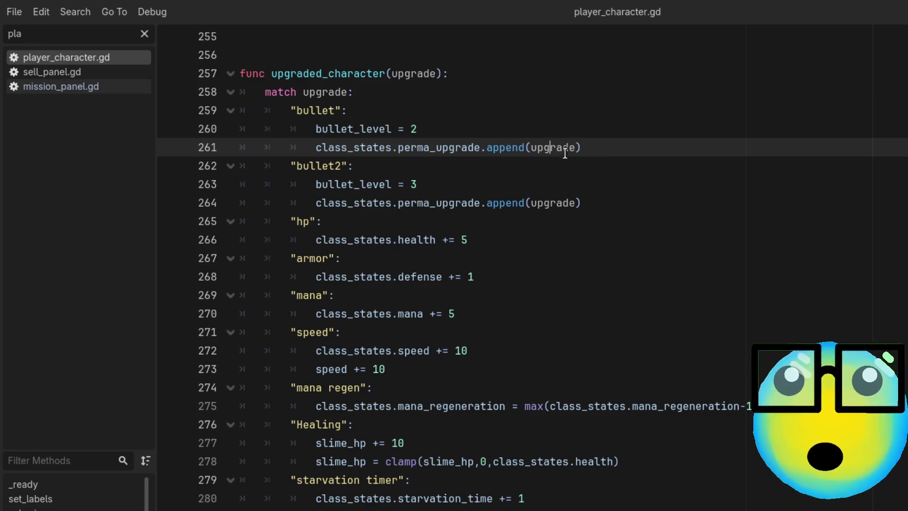
double_click(403, 203)
left_click(530, 202)
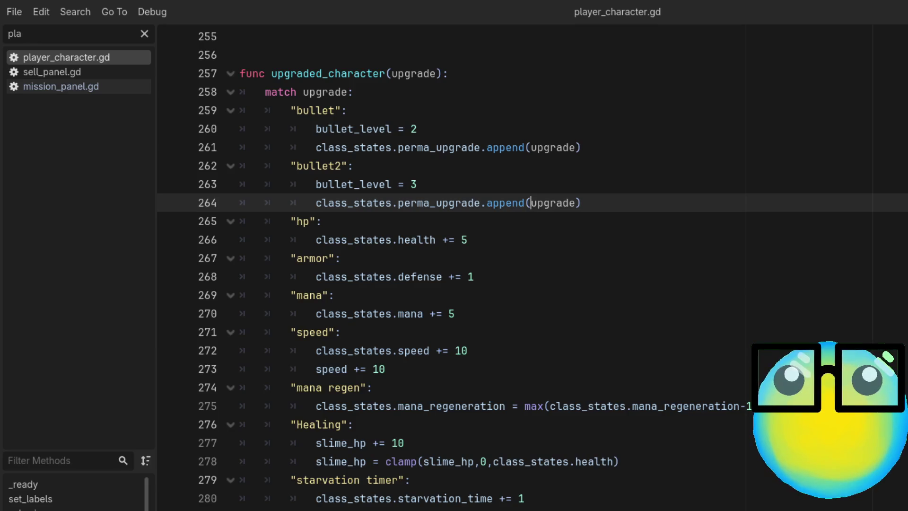
Replace the Filter Scripts text with 'sli', then clear the filter to list all scripts
scroll(532, 267, "down", 1)
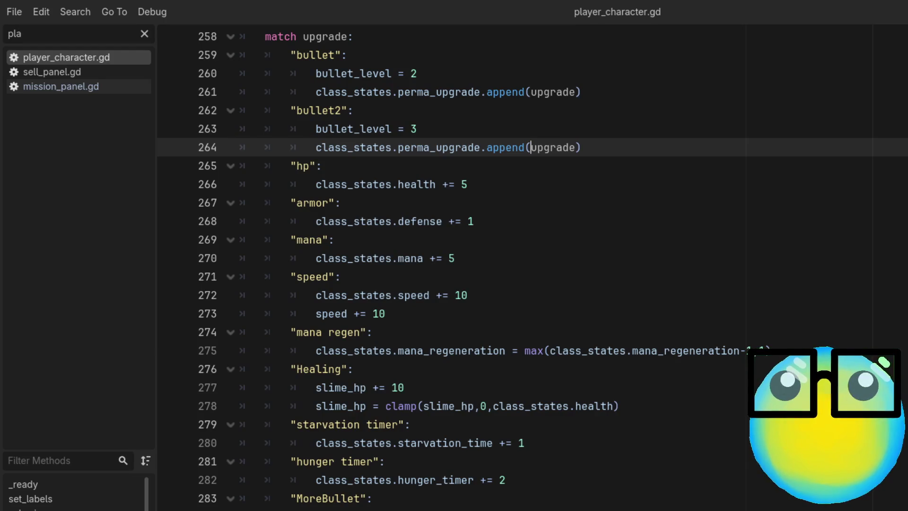
scroll(532, 267, "down", 4)
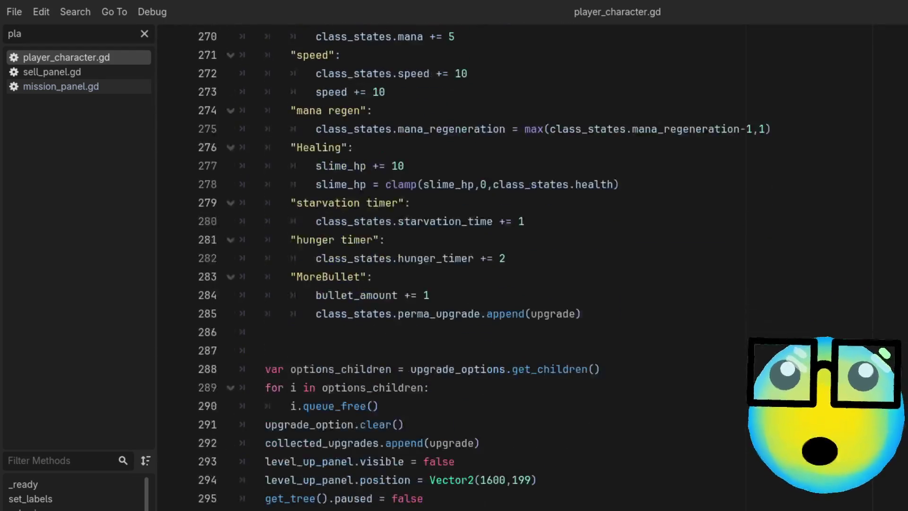
scroll(532, 267, "up", 5)
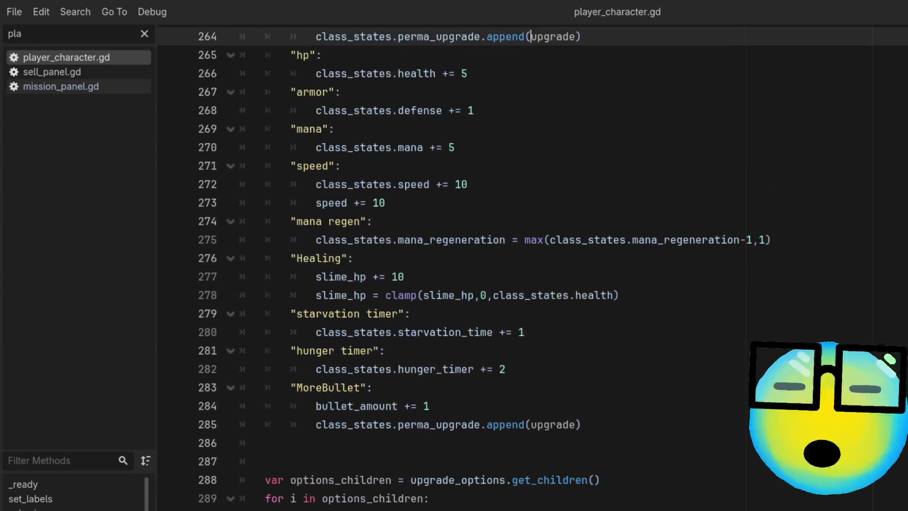
scroll(532, 268, "up", 1)
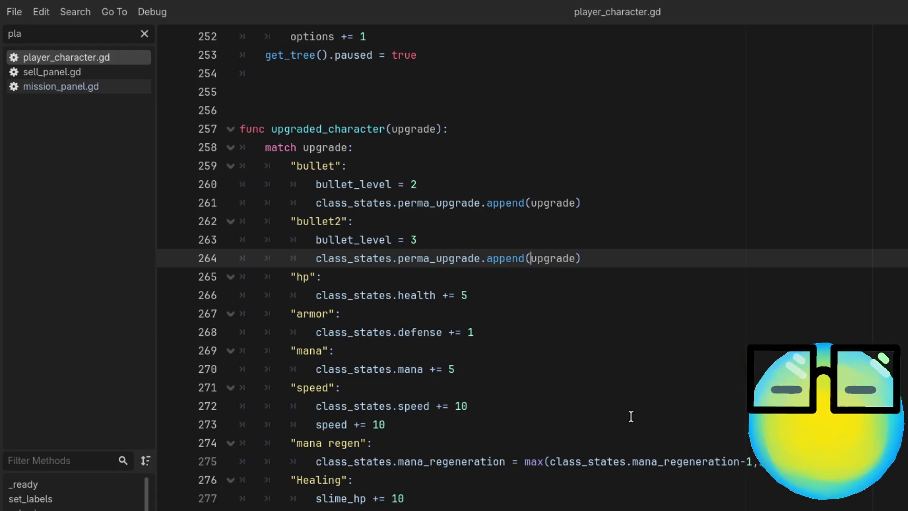
left_click(101, 36)
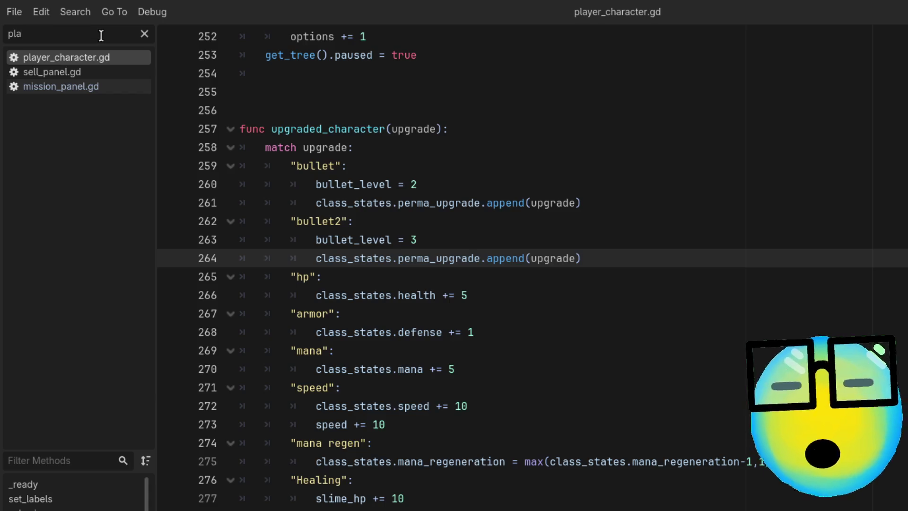
key("BackSpace")
key("BackSpace")
key("BackSpace")
type("sli")
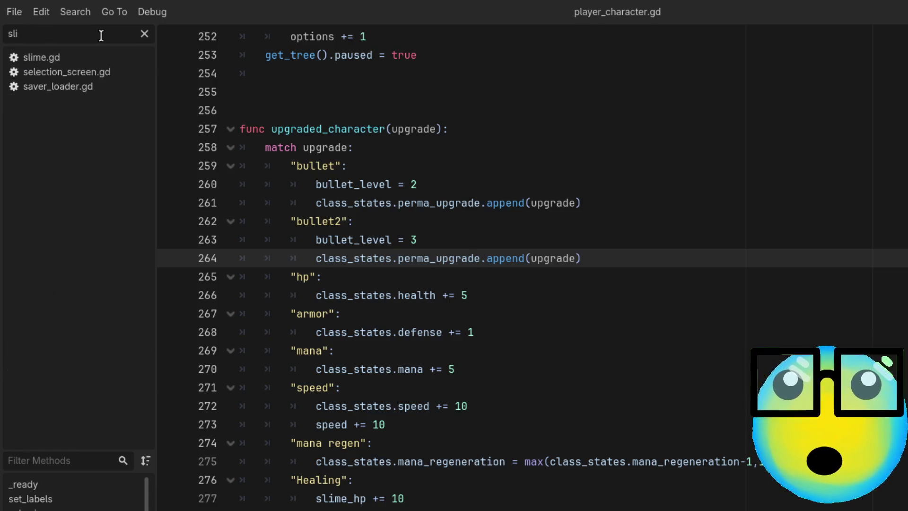
left_click(144, 34)
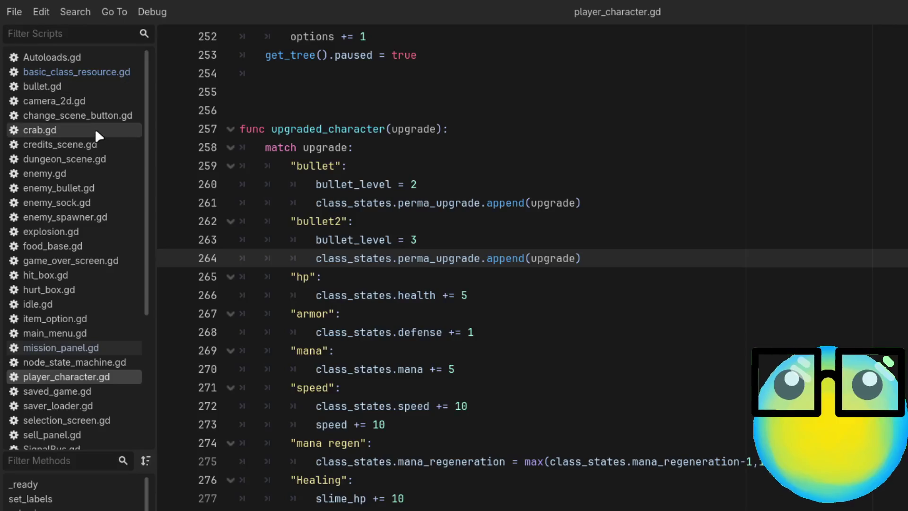
Filter the script list with 'sli' again and open slime.gd
scroll(98, 288, "down", 5)
scroll(94, 435, "up", 5)
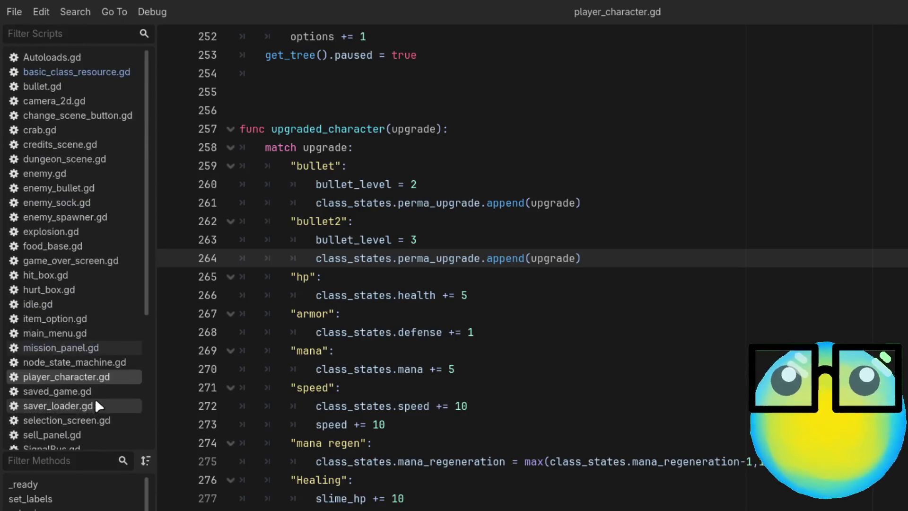
scroll(96, 402, "down", 5)
scroll(96, 402, "up", 5)
scroll(96, 402, "down", 5)
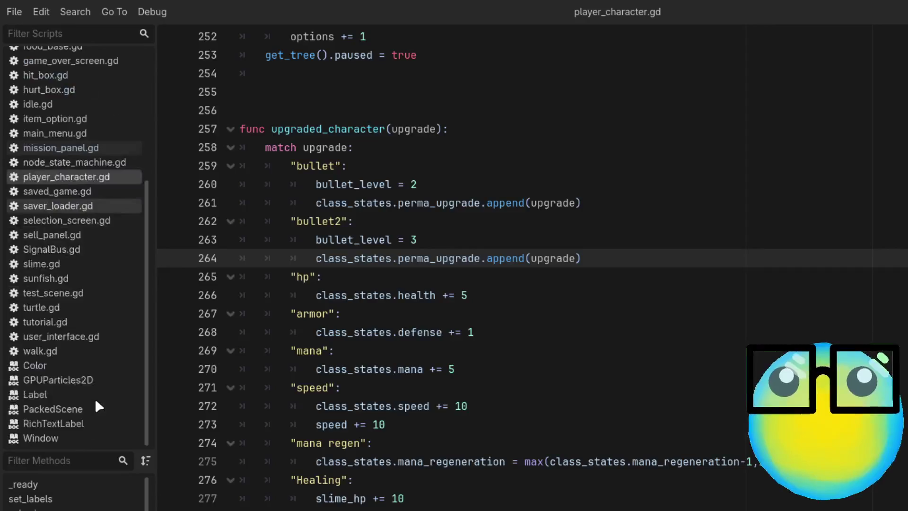
scroll(95, 398, "up", 5)
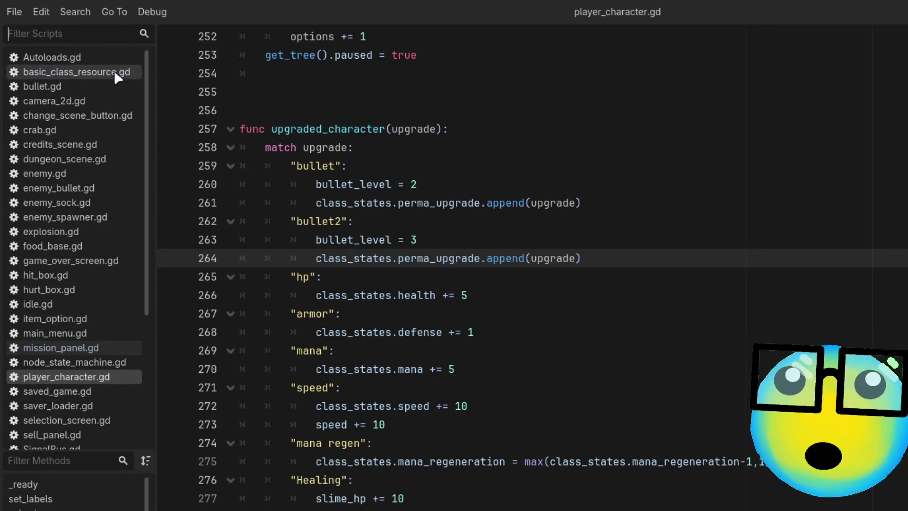
type("sli")
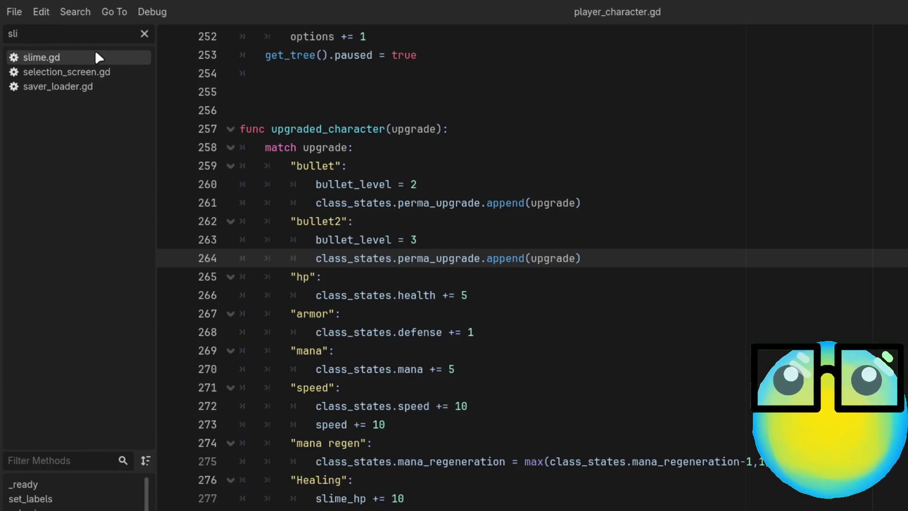
left_click(97, 56)
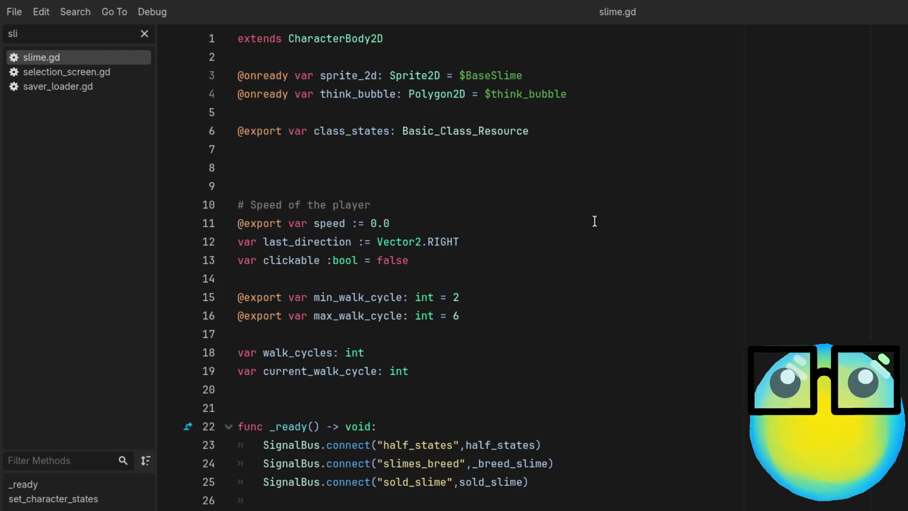
Review slime.gd's speed variable, _ready signal connections, and the outline_thickness and tint_color lines
left_click(593, 224)
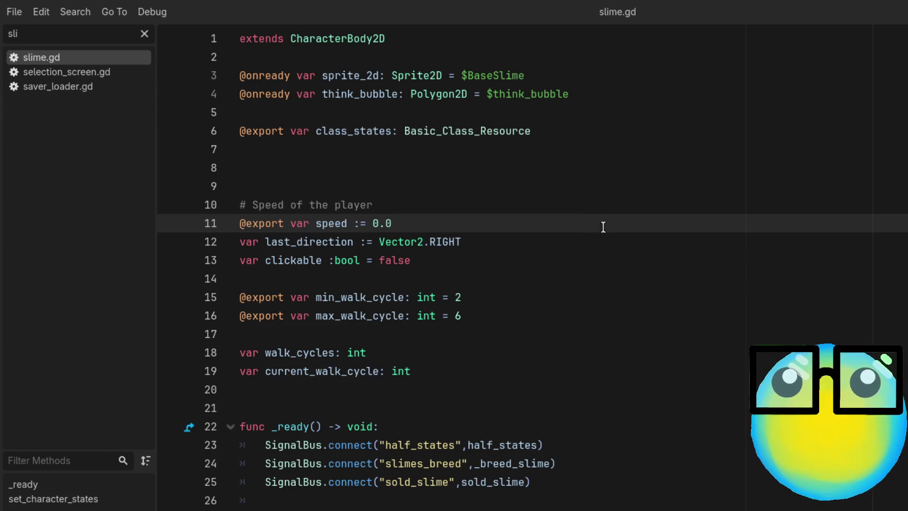
scroll(606, 242, "down", 6)
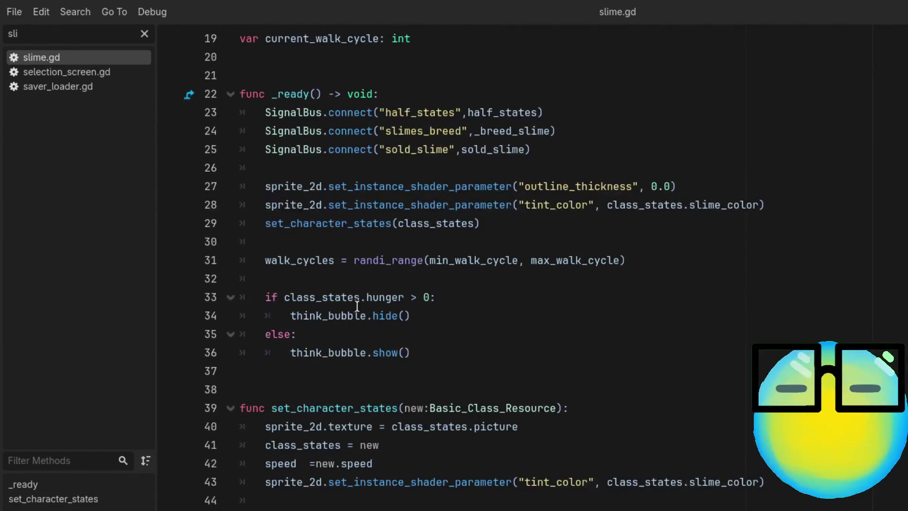
left_click(617, 109)
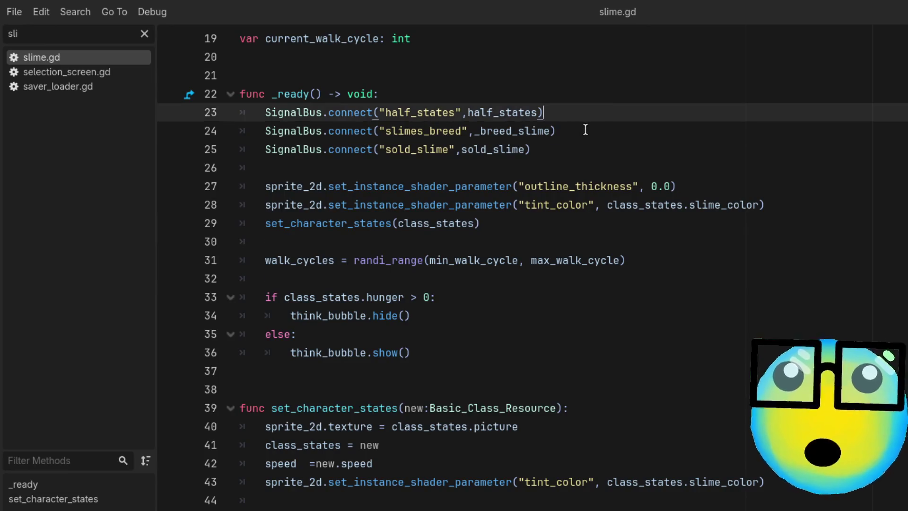
left_click(586, 130)
left_click(548, 155)
left_click(758, 190)
left_click(768, 205)
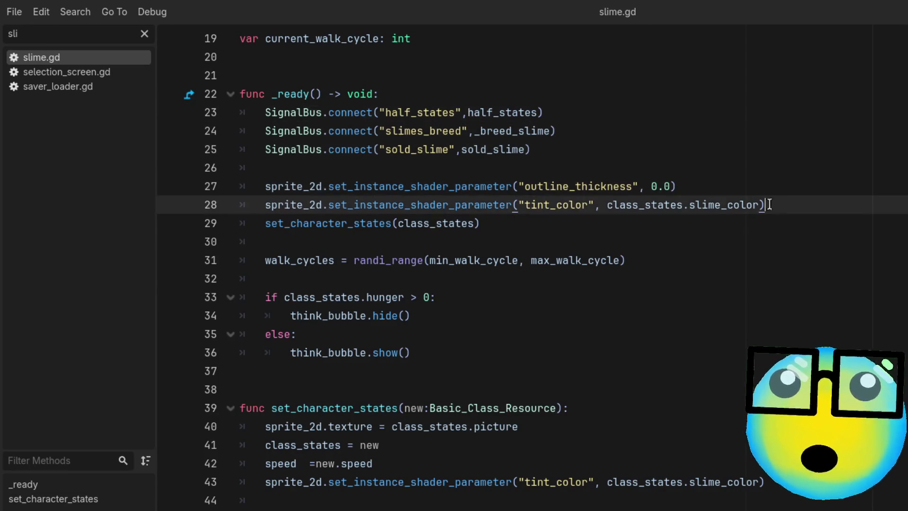
Jump to set_character_states and inspect its class_states and speed assignments from new
left_click(348, 230, "ctrl")
left_click(539, 386)
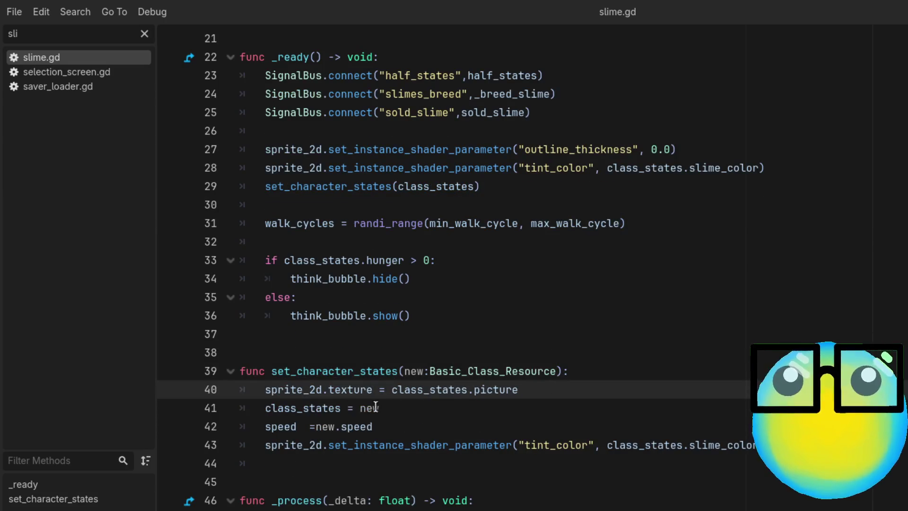
left_click(401, 404)
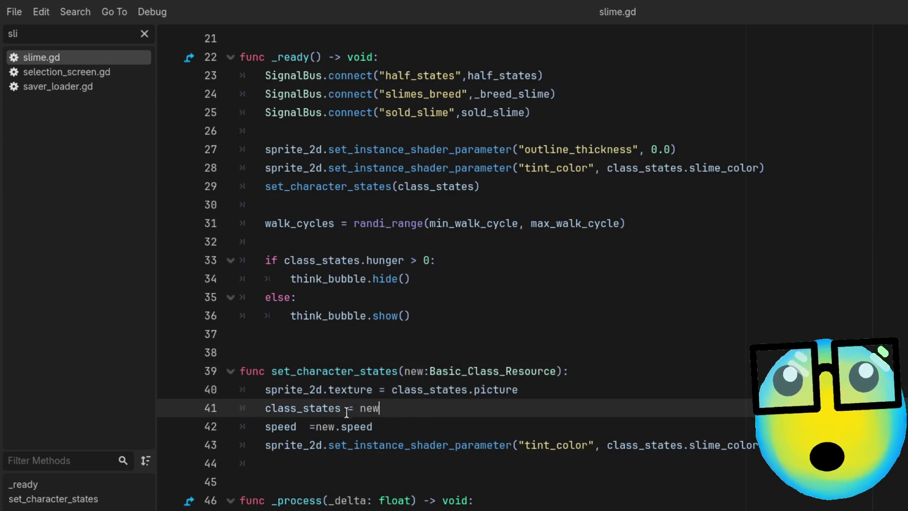
left_click(316, 425)
left_click(389, 426)
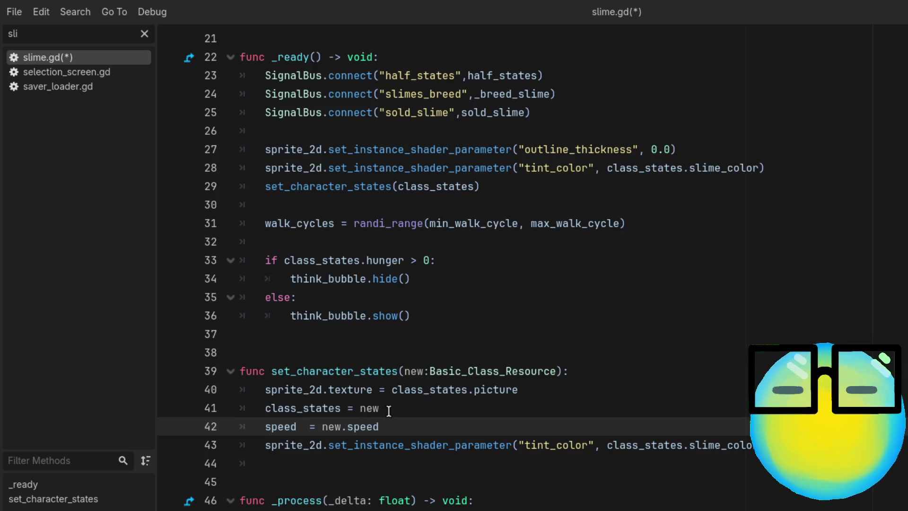
left_click(388, 409)
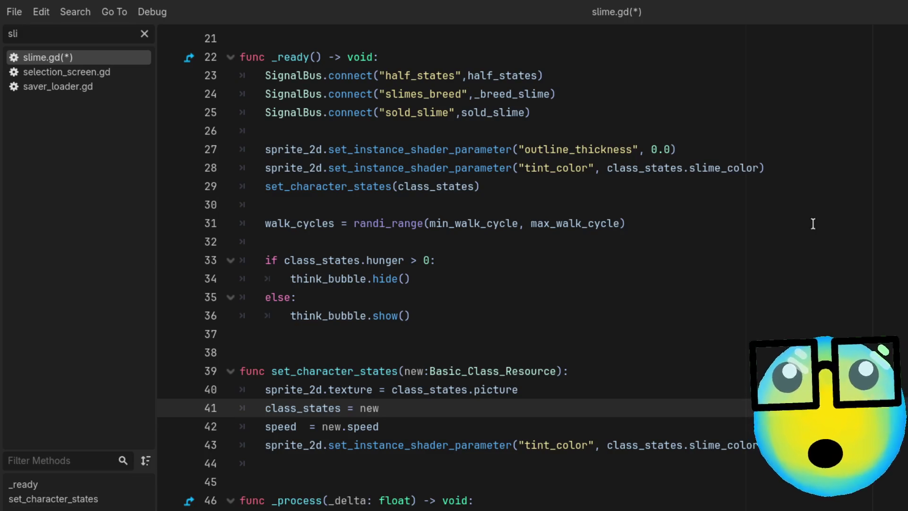
double_click(332, 427)
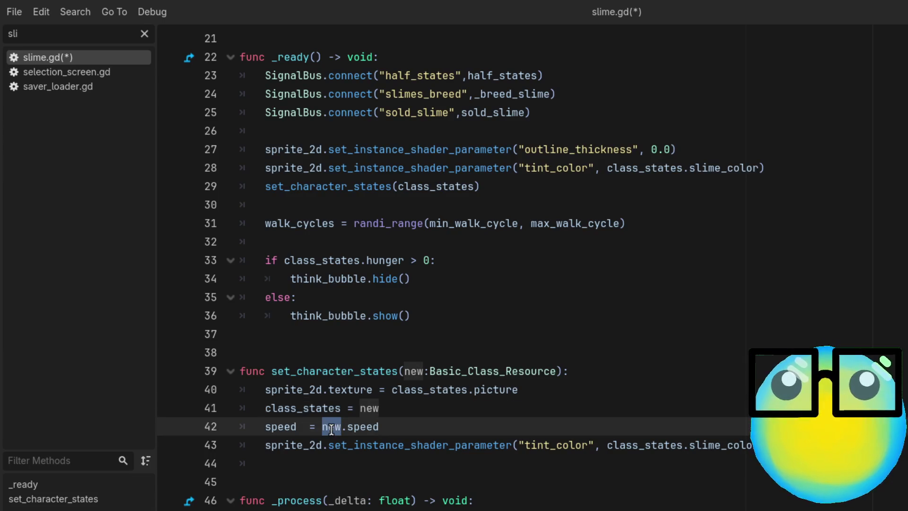
left_click(331, 429)
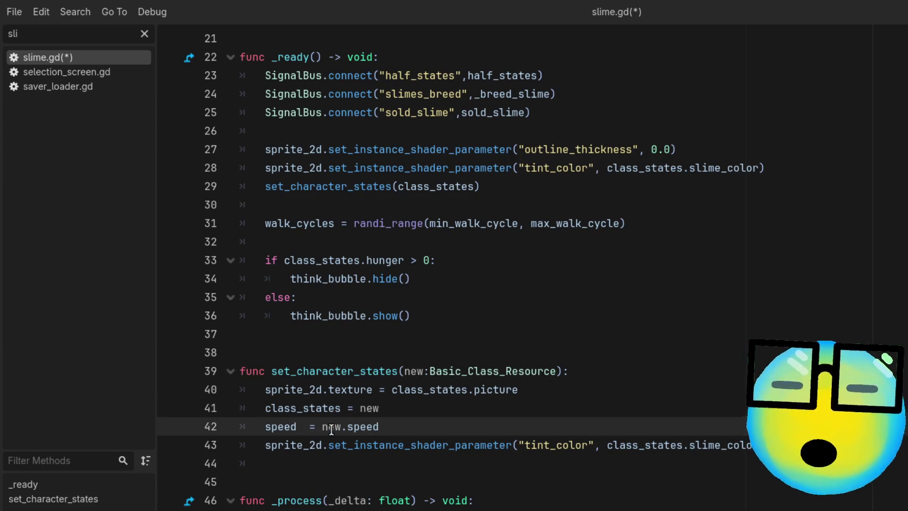
double_click(331, 427)
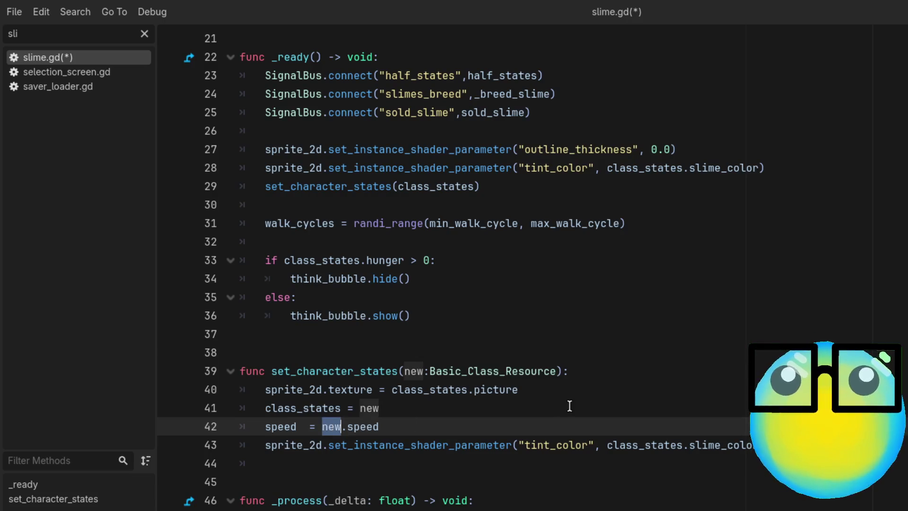
left_click(569, 406)
Check the speed and tint_color lines 42–44, then save slime.gd
scroll(569, 406, "down", 2)
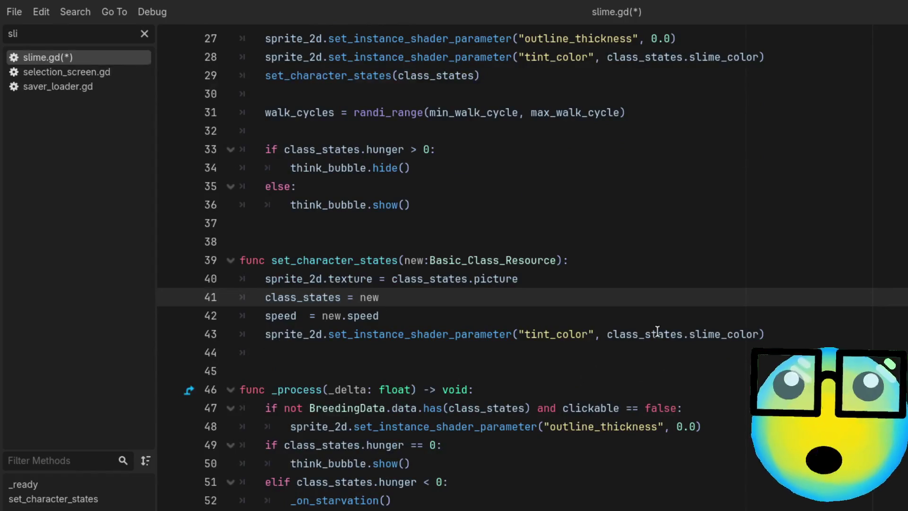
scroll(675, 386, "up", 1)
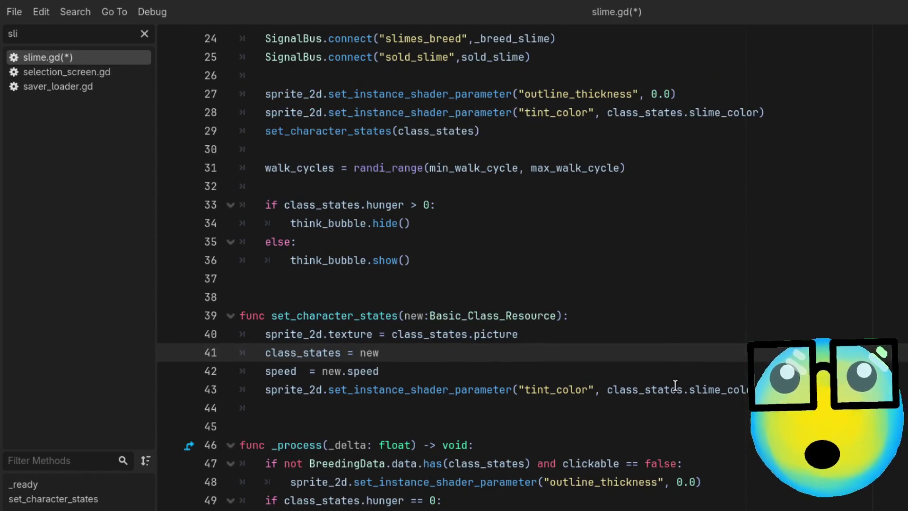
scroll(675, 385, "up", 1)
scroll(675, 385, "down", 2)
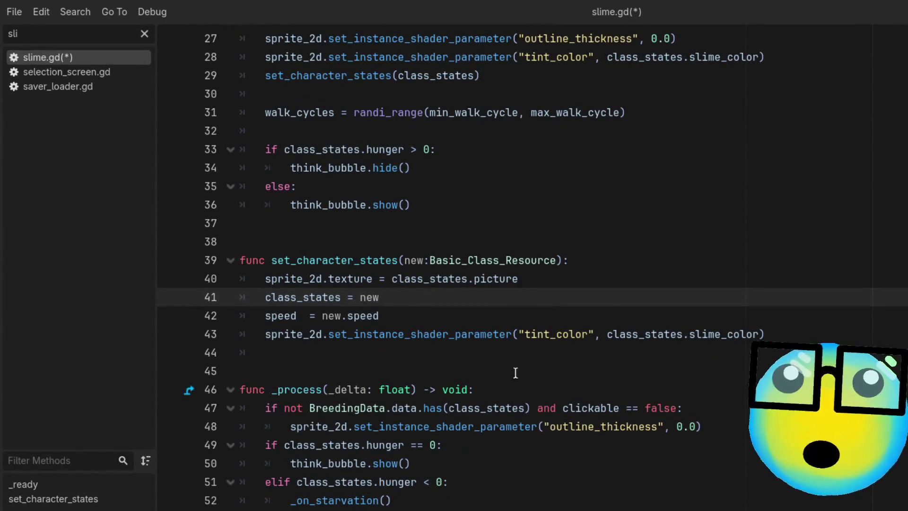
left_click(613, 334)
double_click(727, 316)
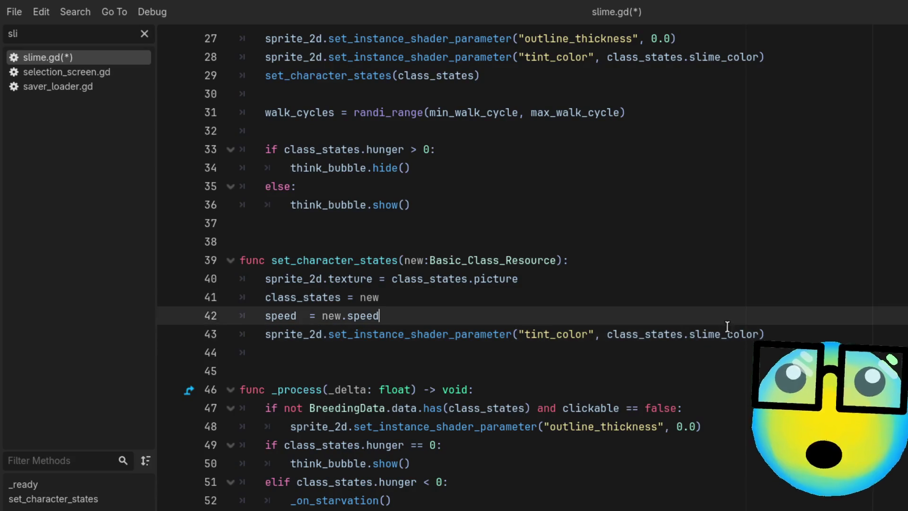
left_click(665, 334)
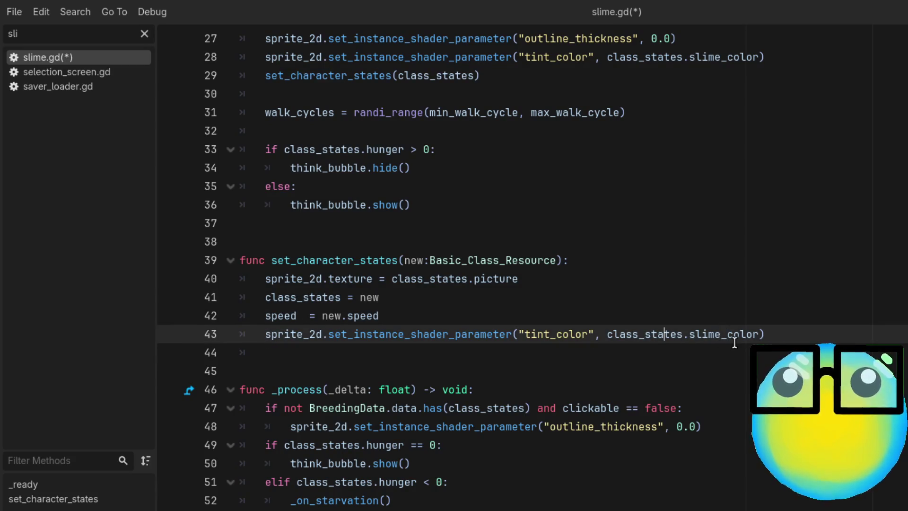
left_click(668, 354)
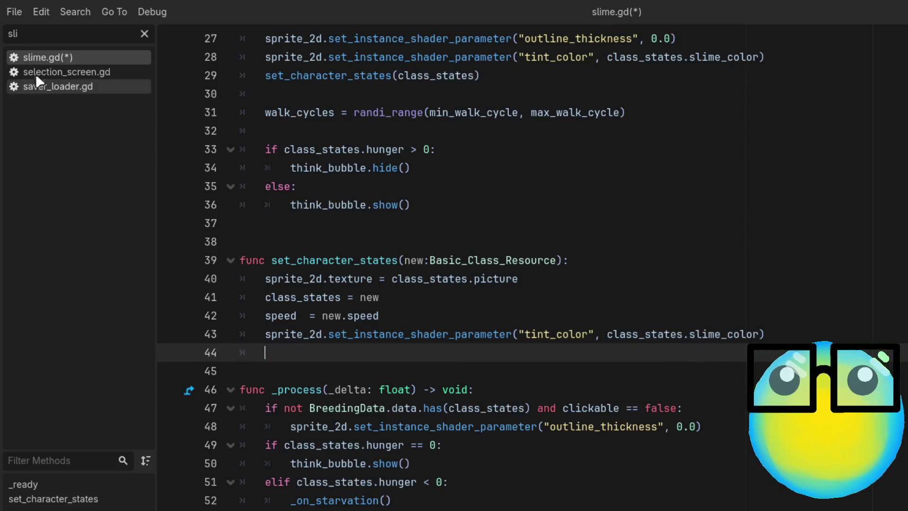
key("ctrl+s")
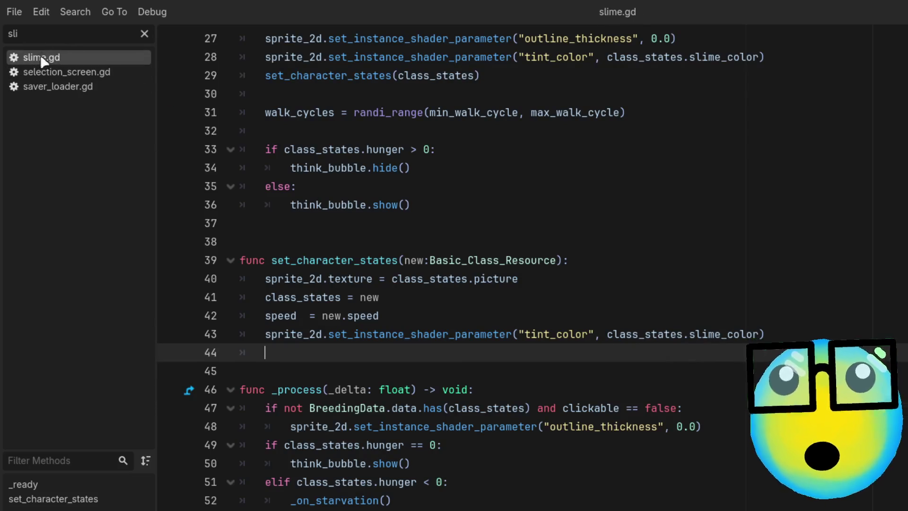
Filter the script list by 'info' and look over user_interface.gd
key("BackSpace")
key("BackSpace")
key("BackSpace")
type("info")
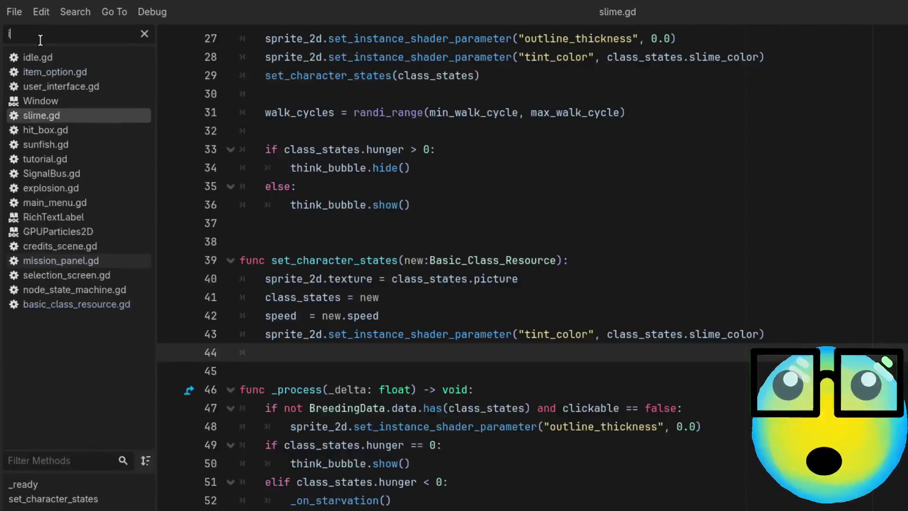
left_click(47, 56)
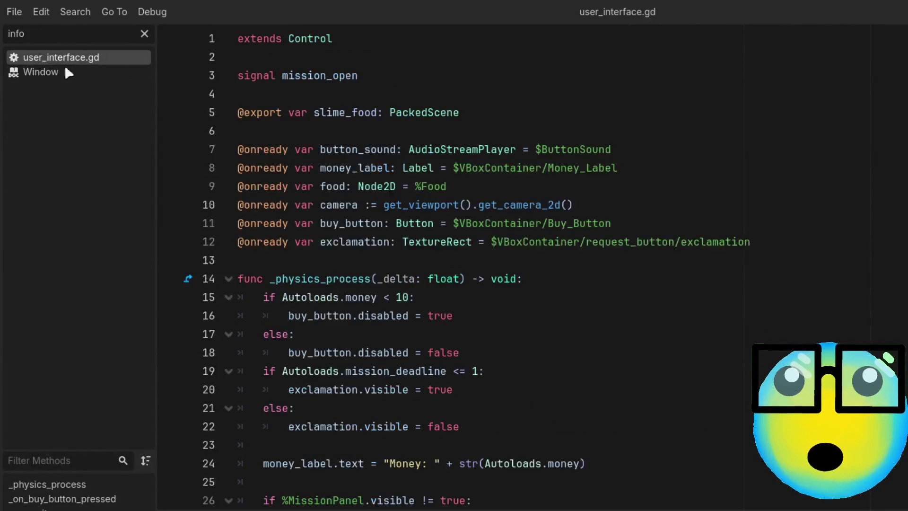
scroll(583, 369, "down", 5)
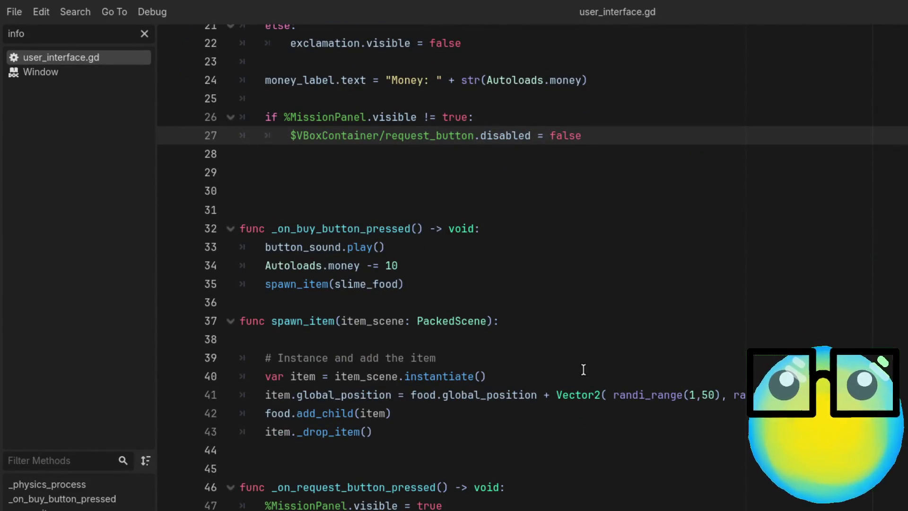
scroll(583, 369, "up", 3)
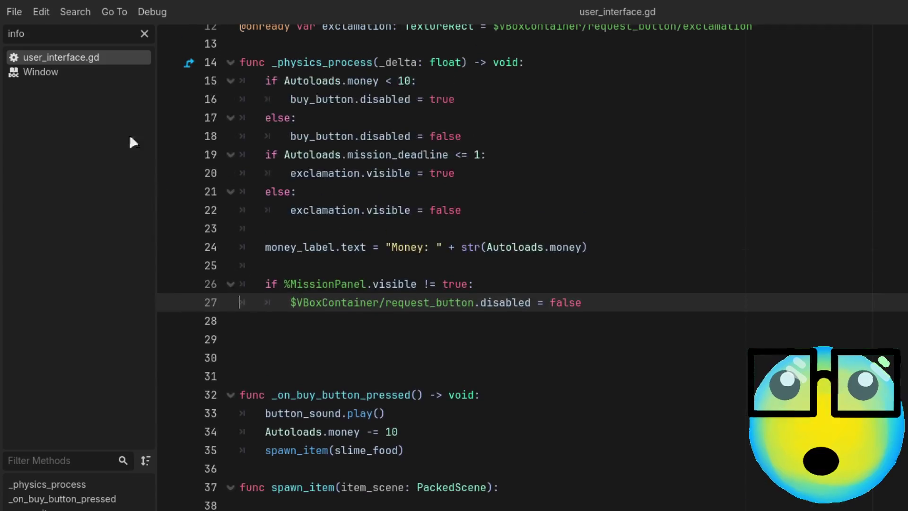
Refilter by 'inf', open item_option.gd, then switch to selection_screen.gd
left_click(144, 33)
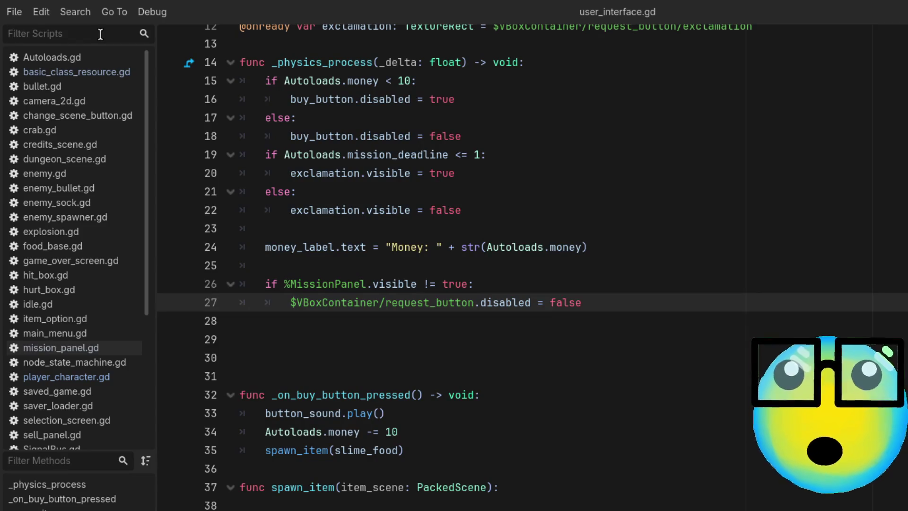
type("inf")
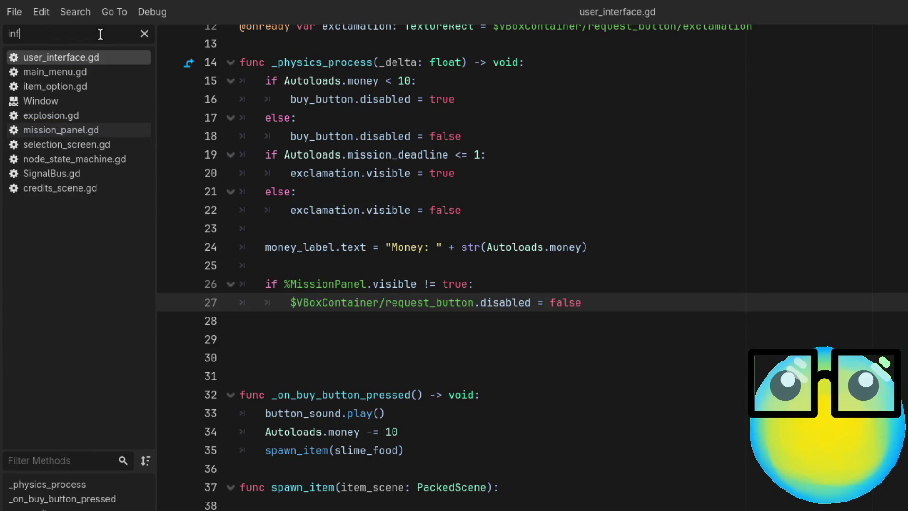
left_click(93, 85)
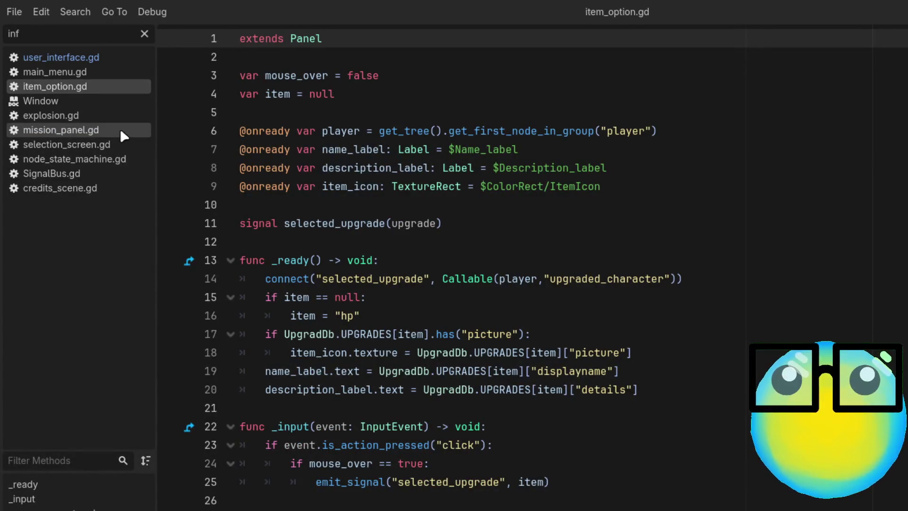
left_click(106, 143)
Scroll down selection_screen.gd and review lines 45–47 around the else: branch
scroll(618, 313, "down", 3)
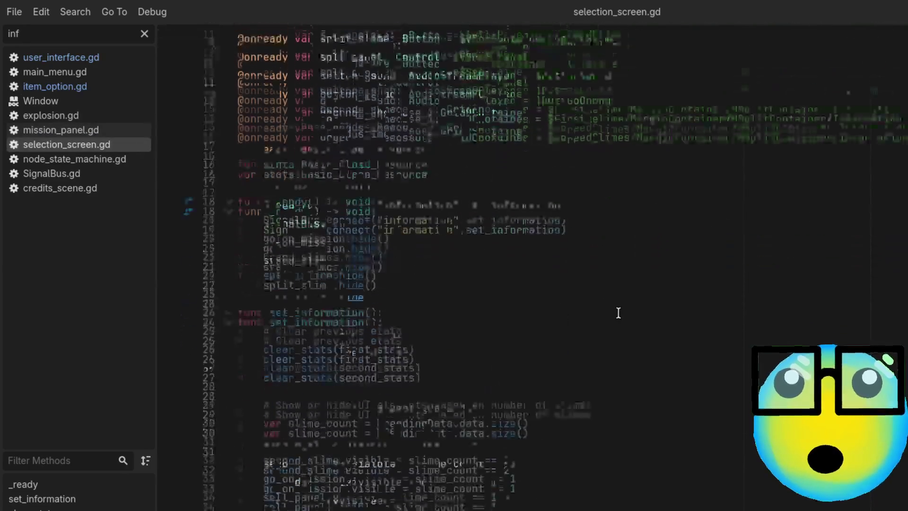
scroll(617, 312, "down", 1)
scroll(618, 312, "down", 1)
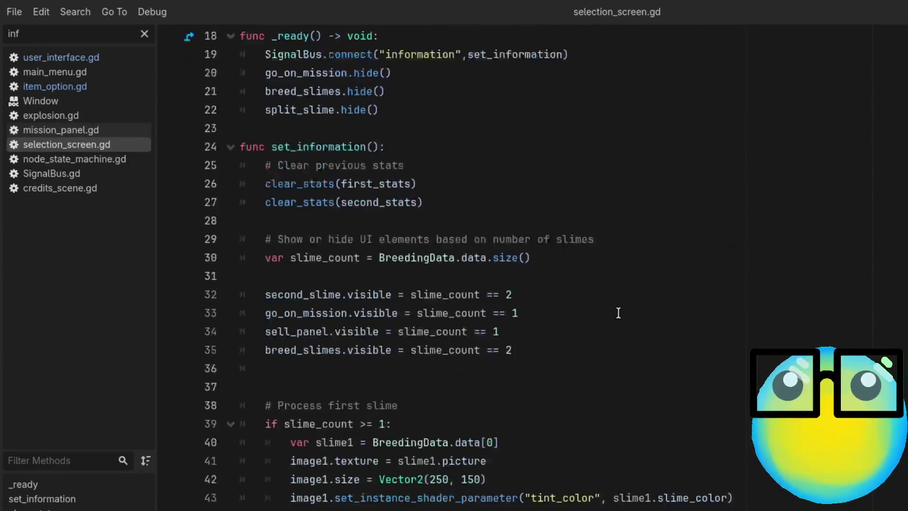
scroll(523, 196, "down", 3)
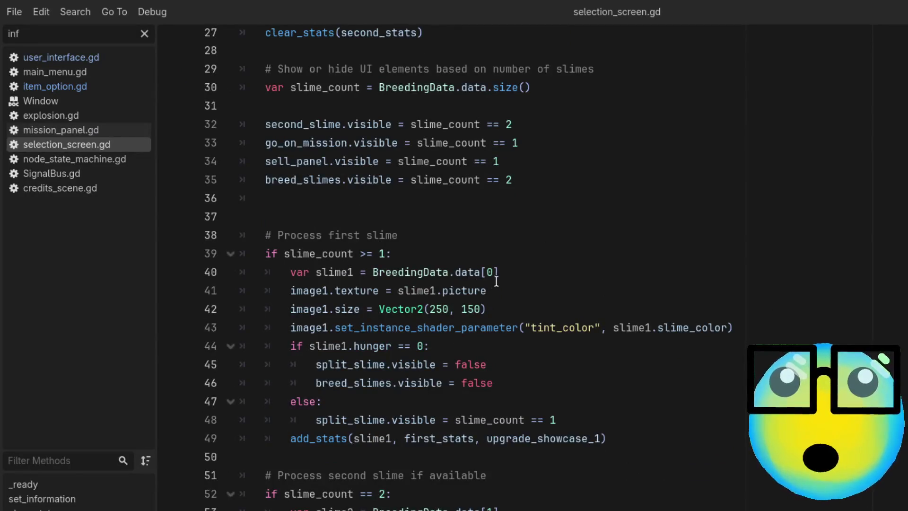
scroll(502, 277, "down", 1)
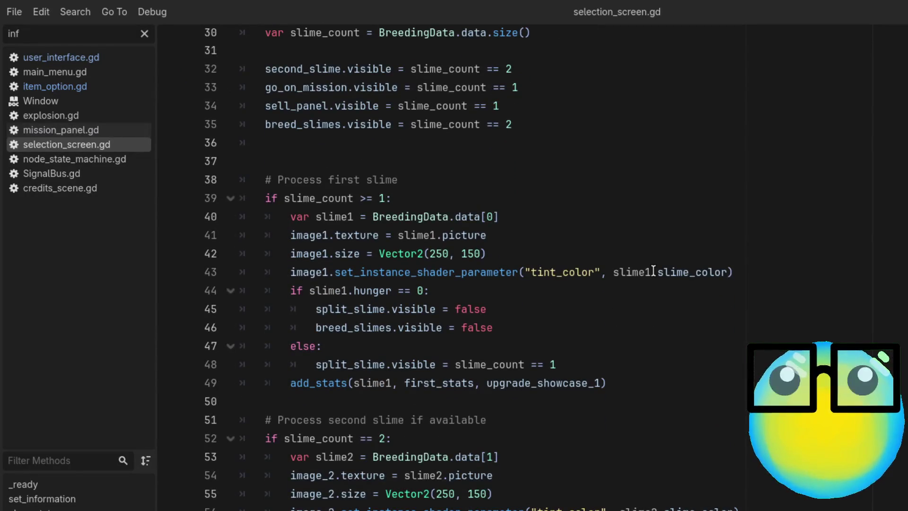
left_click(598, 308)
left_click(593, 327)
left_click(607, 346)
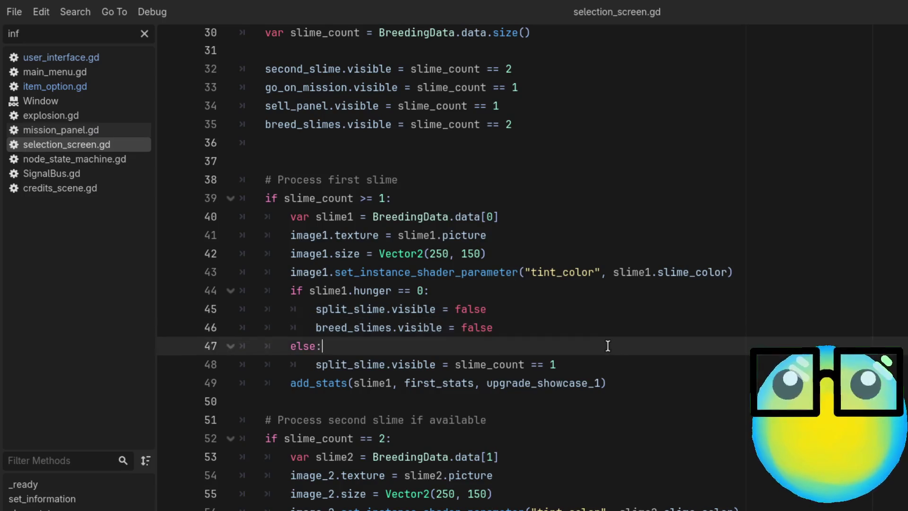
Review the information signal hookup to set_information and its clear_stats(second_stats) call
scroll(574, 220, "up", 3)
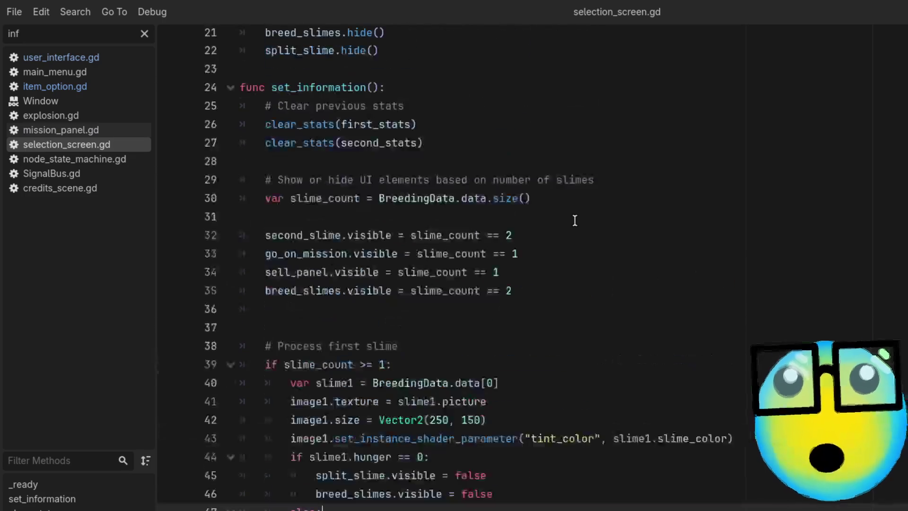
scroll(574, 220, "up", 2)
scroll(574, 220, "up", 2)
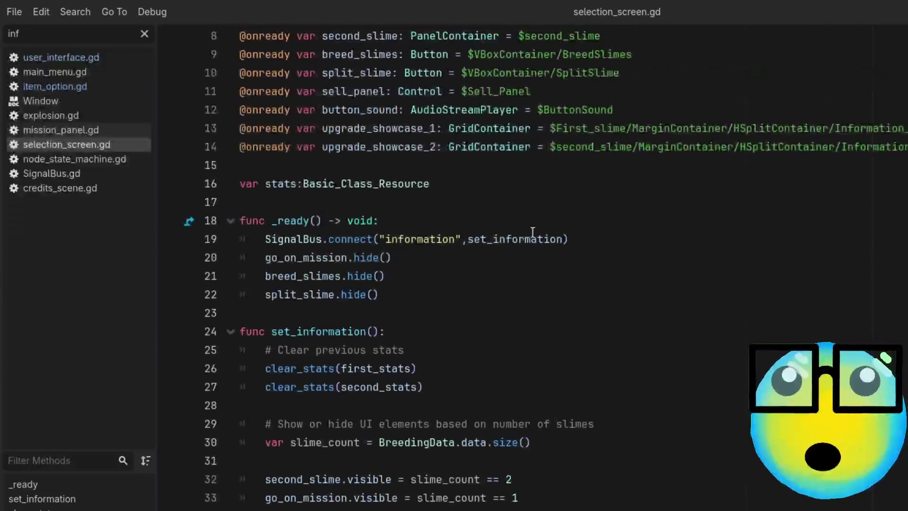
left_click(423, 239)
left_click(537, 239)
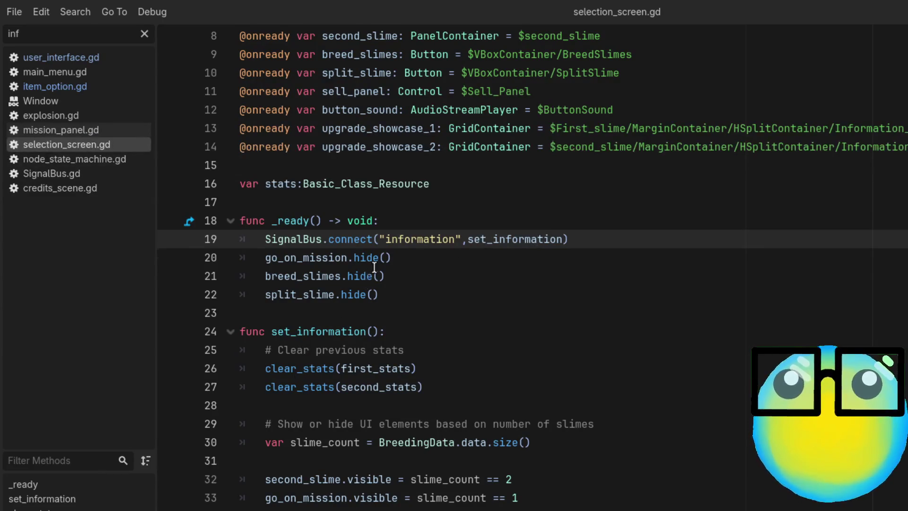
scroll(374, 264, "down", 2)
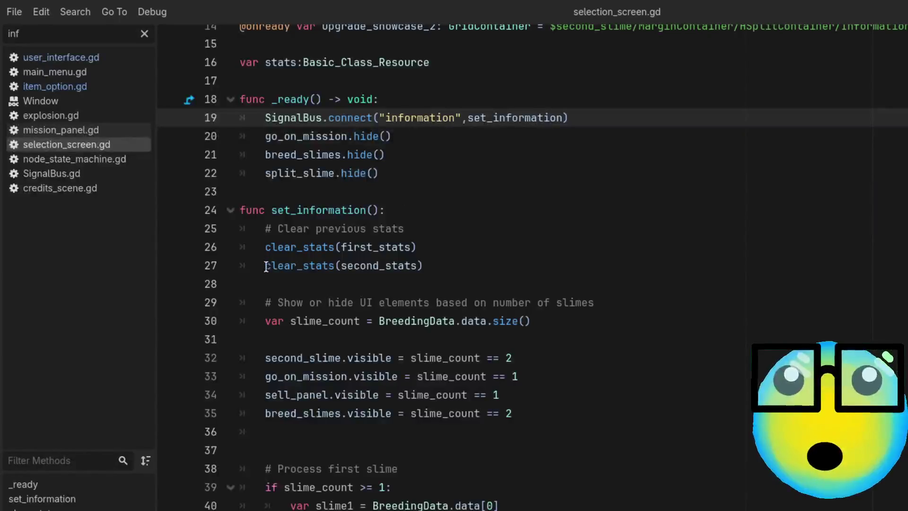
left_click(343, 210)
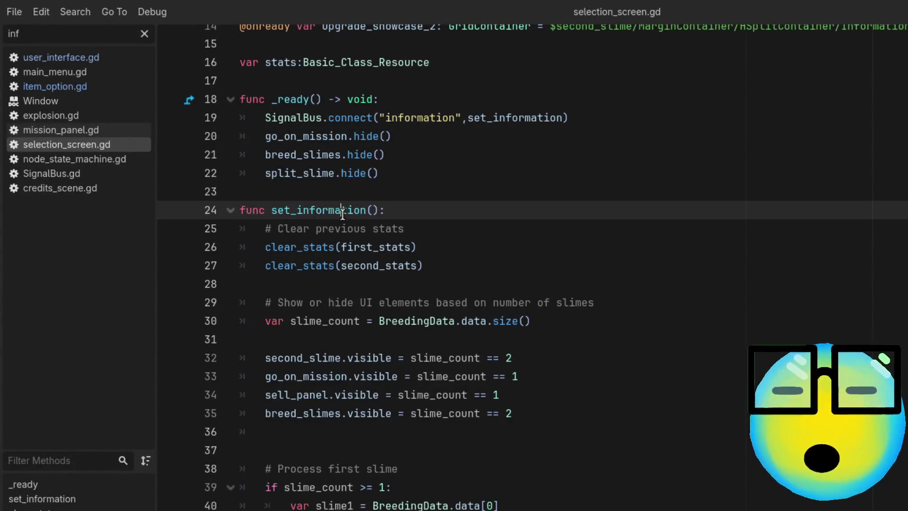
scroll(342, 215, "down", 1)
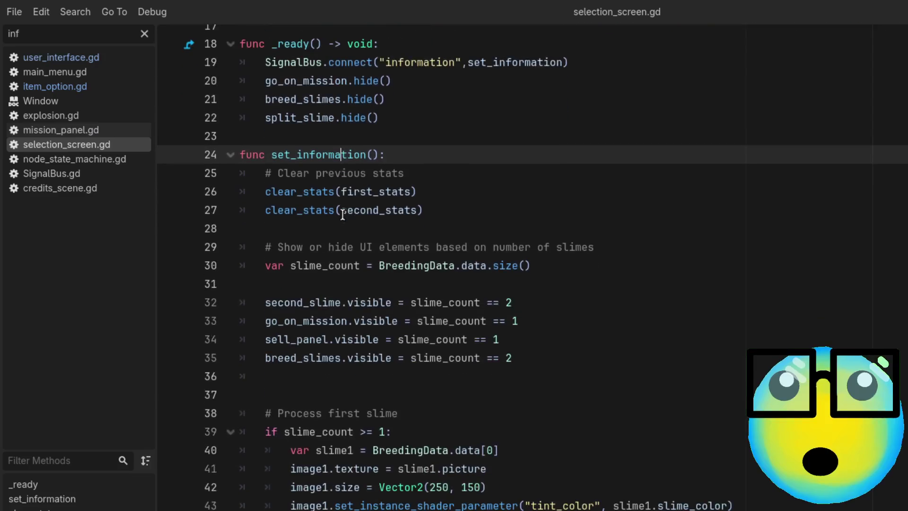
left_click(310, 209)
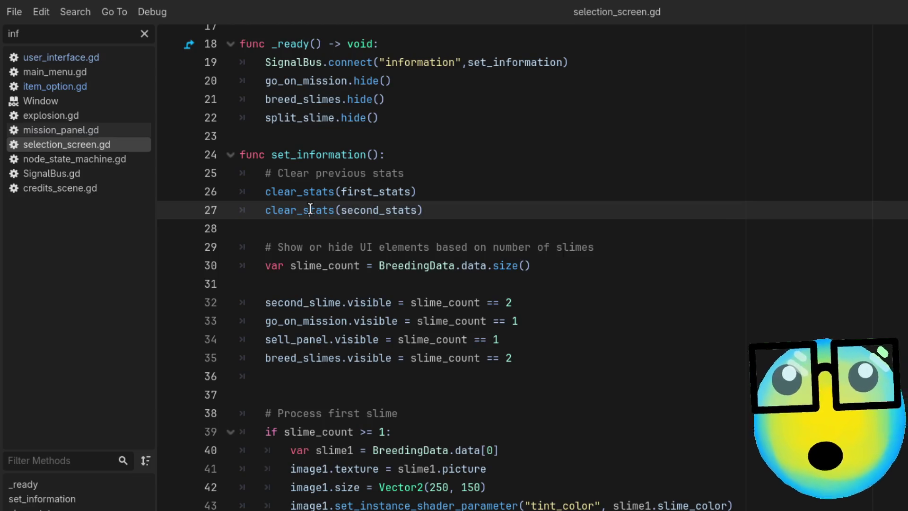
Inspect the second_slime visibility and the slime1 data[0] and picture lines 40–42
scroll(310, 210, "down", 1)
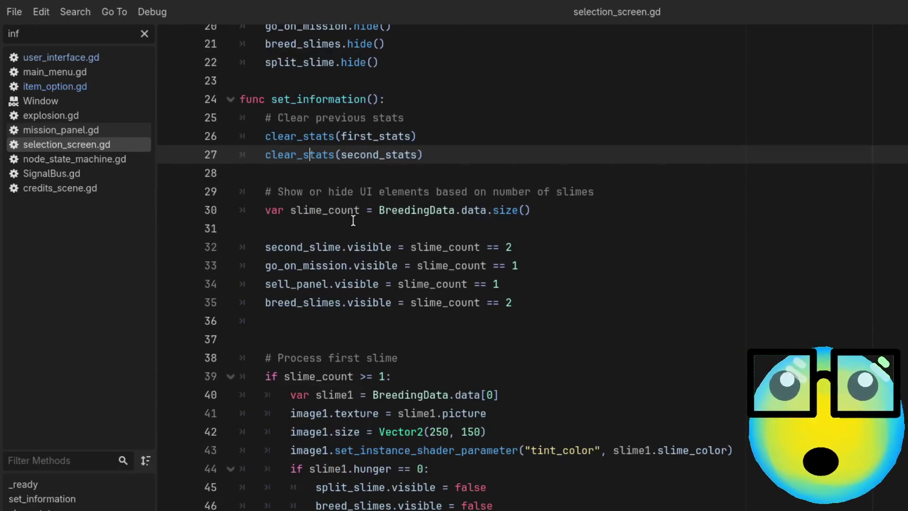
left_click(310, 248)
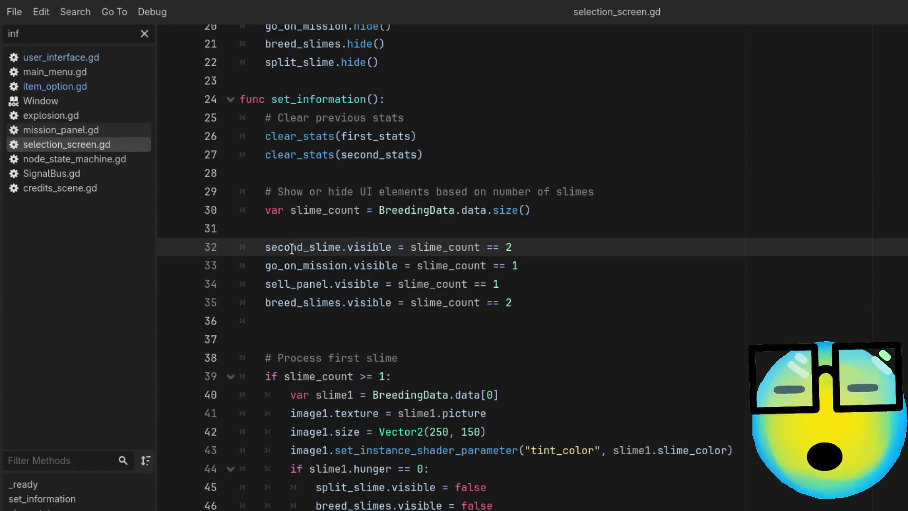
scroll(600, 287, "down", 2)
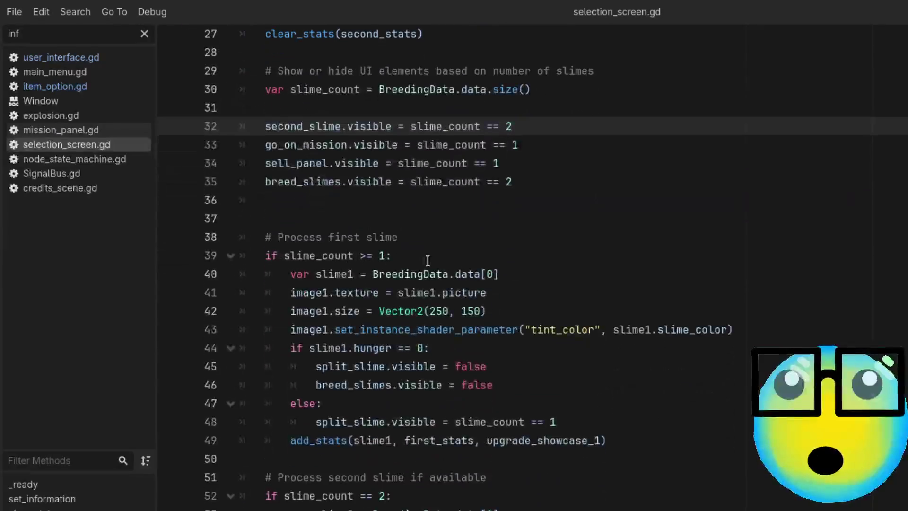
scroll(482, 253, "down", 1)
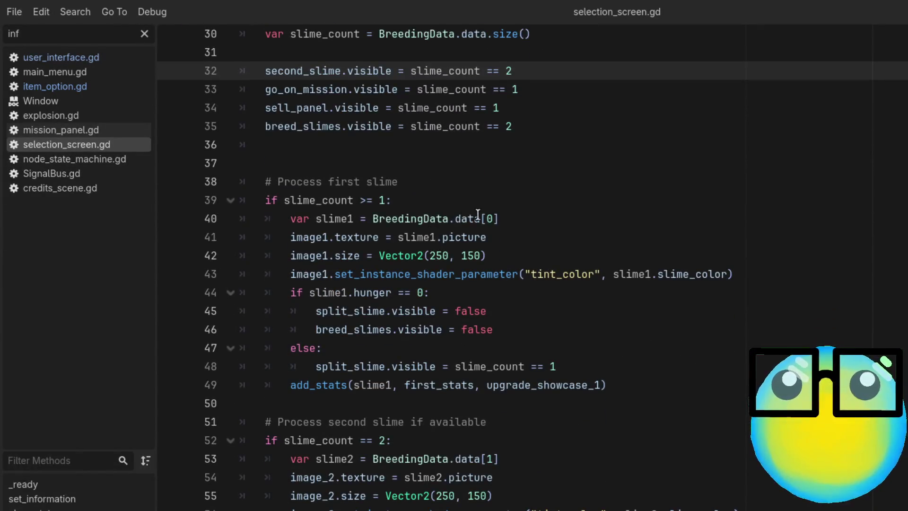
left_click(334, 218)
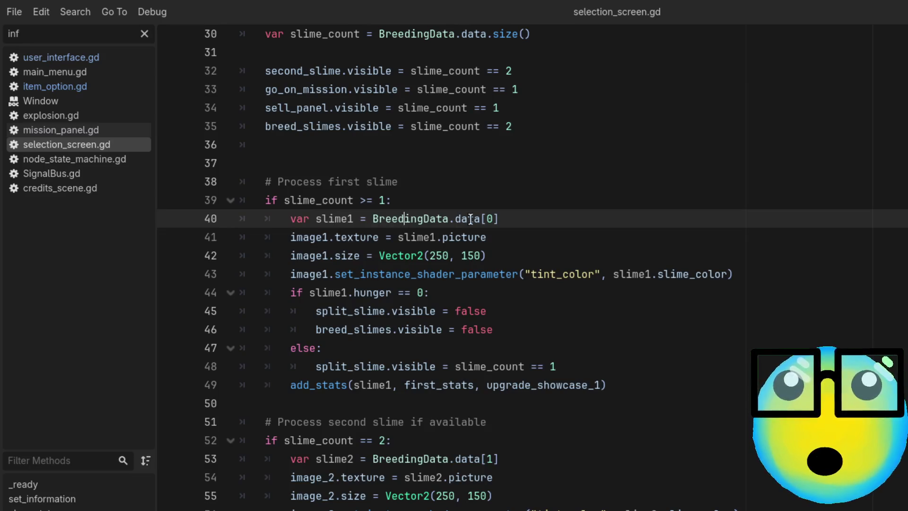
left_click(523, 219)
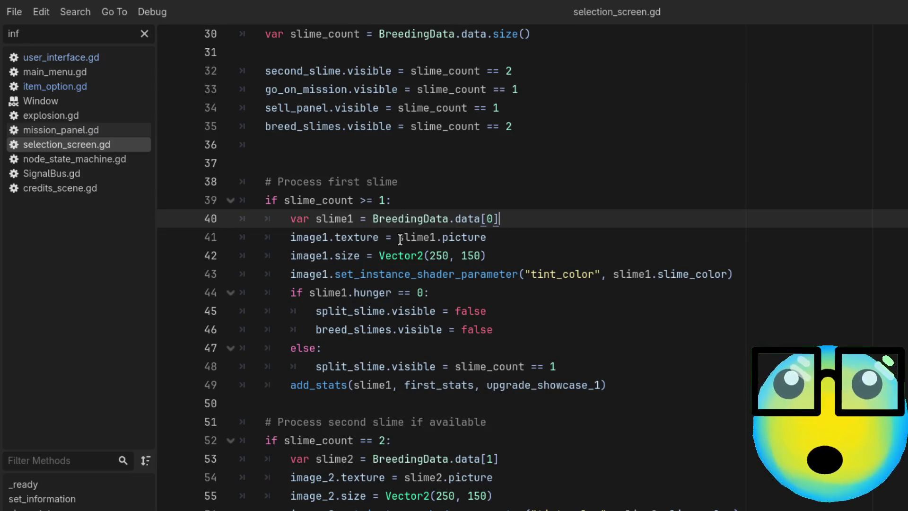
left_click(420, 238)
left_click(510, 262)
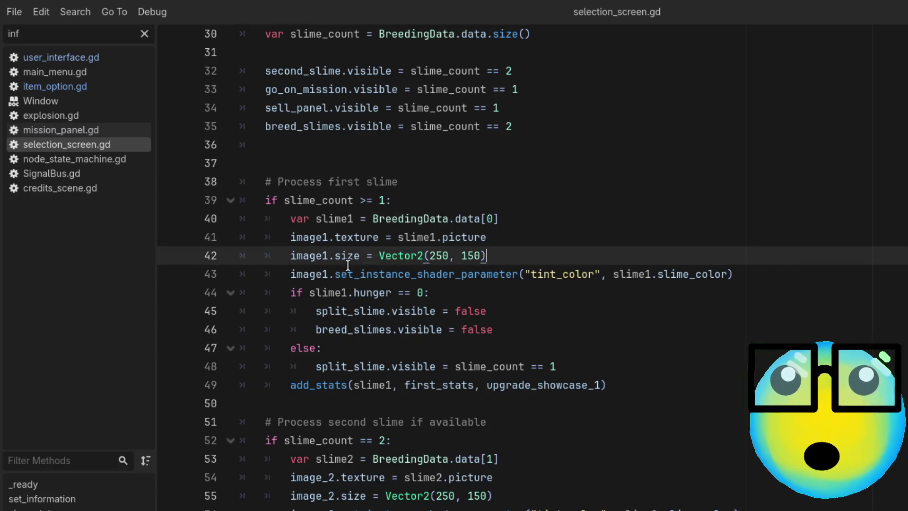
Check the 250 width value and tint_color line, then jump to add_stats' definition
scroll(620, 294, "down", 1)
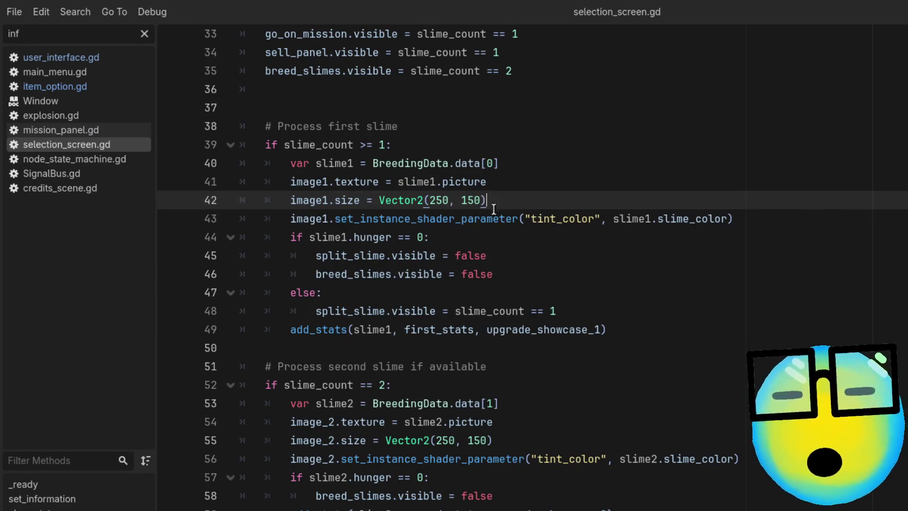
double_click(439, 200)
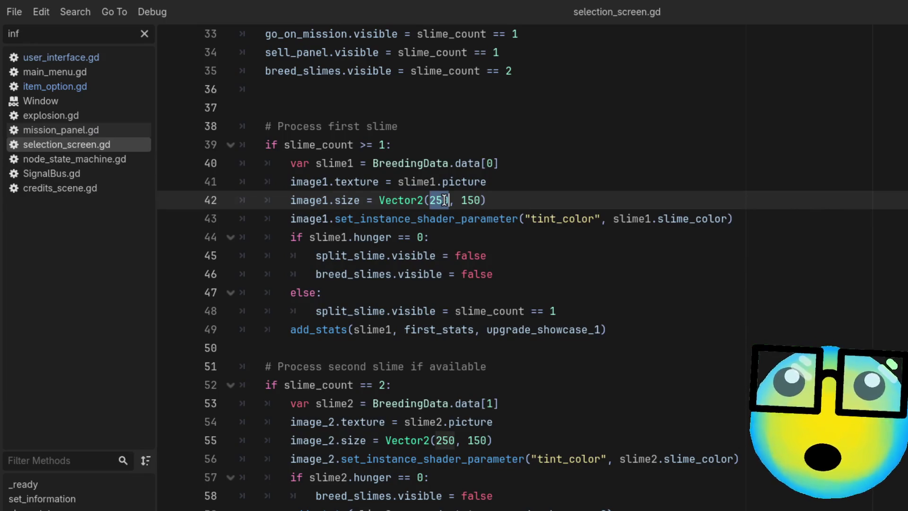
left_click(562, 216)
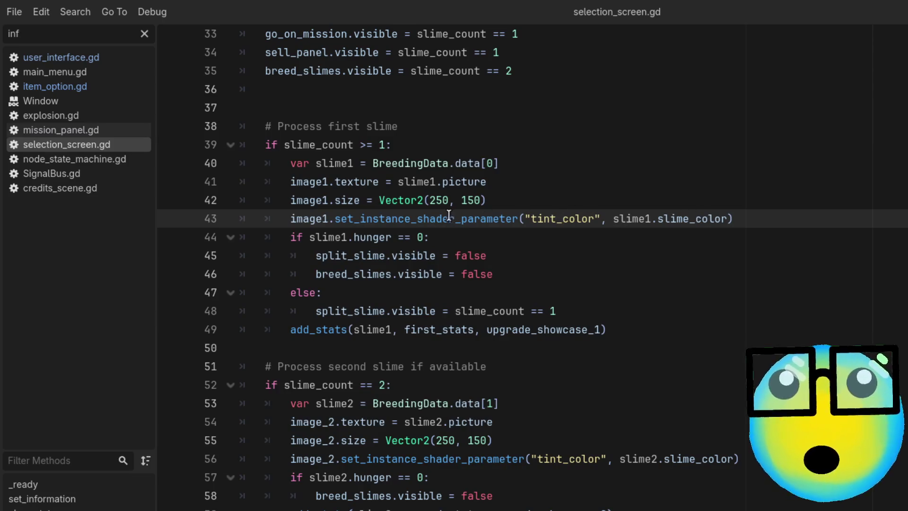
scroll(461, 251, "down", 1)
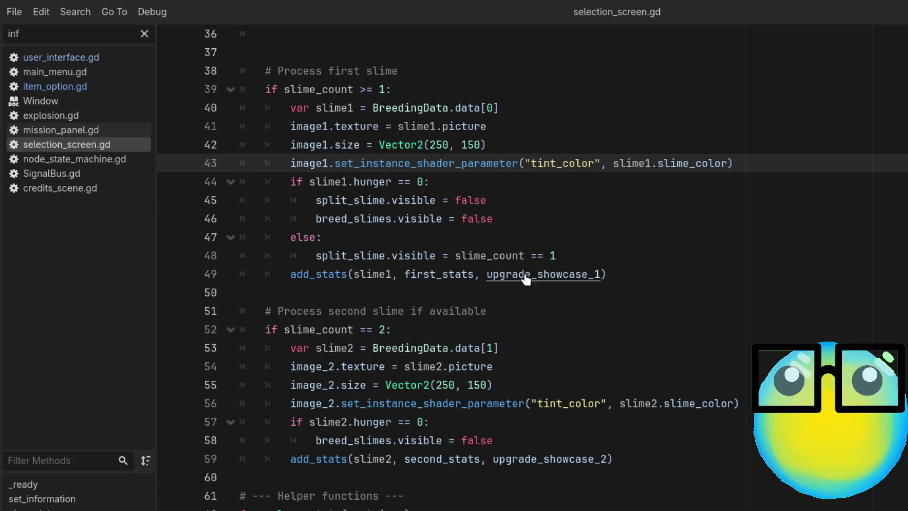
left_click(324, 279, "ctrl")
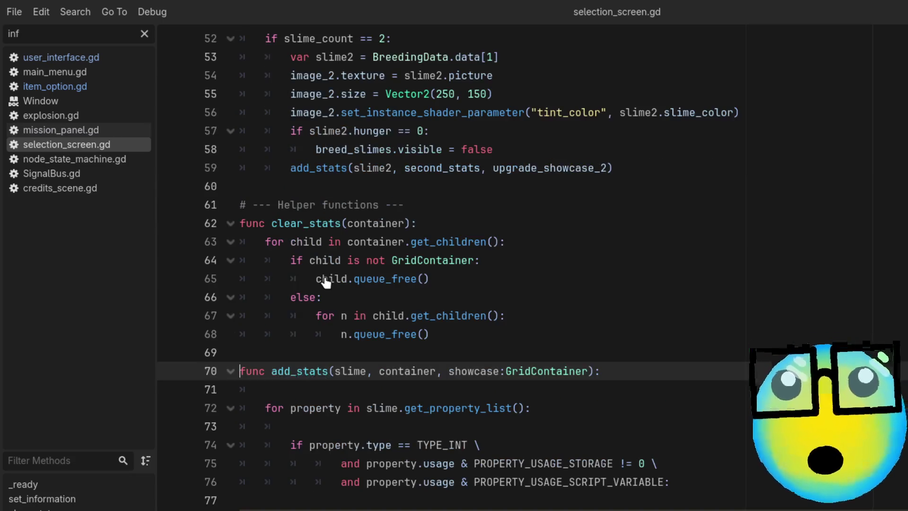
left_click(636, 375)
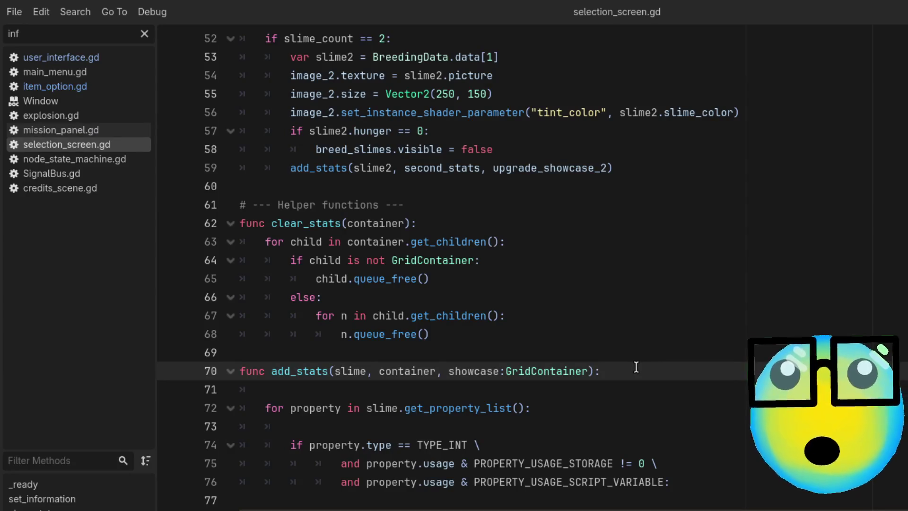
scroll(636, 366, "down", 1)
scroll(636, 366, "down", 3)
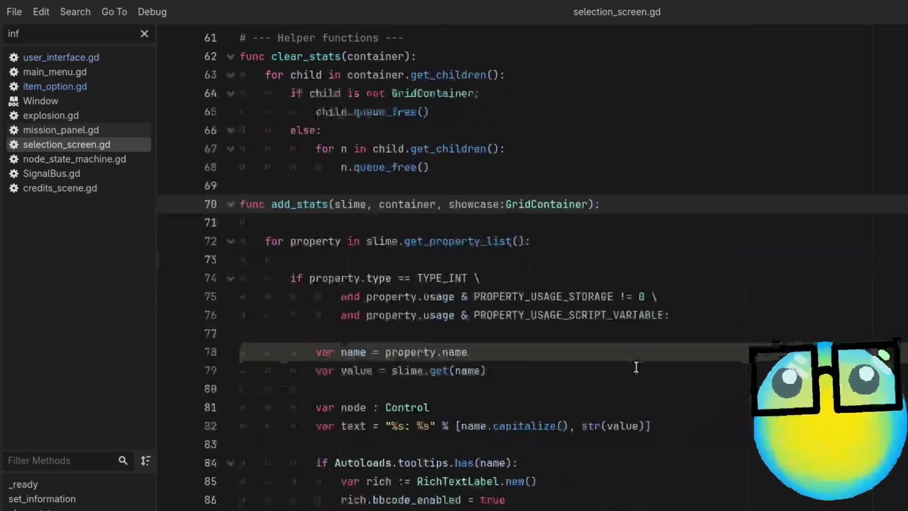
left_click(356, 188)
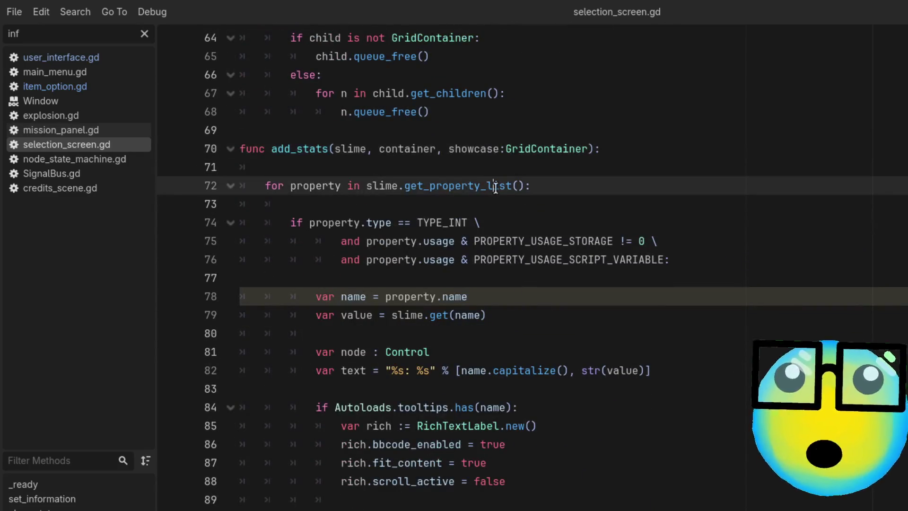
left_click(349, 237)
left_click(406, 224)
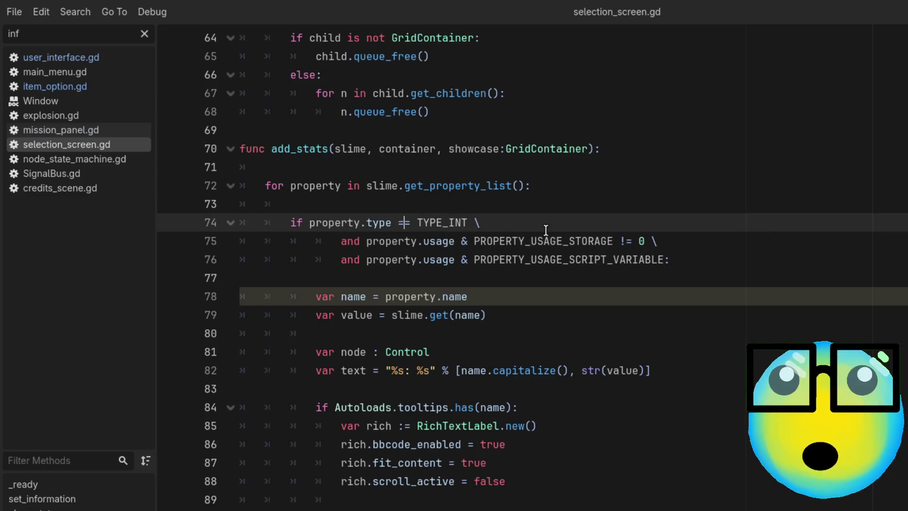
scroll(677, 258, "down", 1)
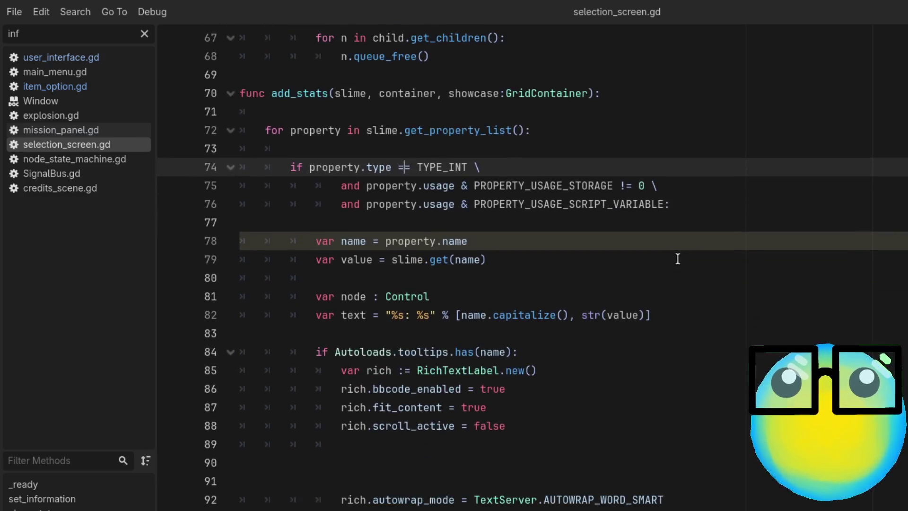
scroll(540, 245, "down", 2)
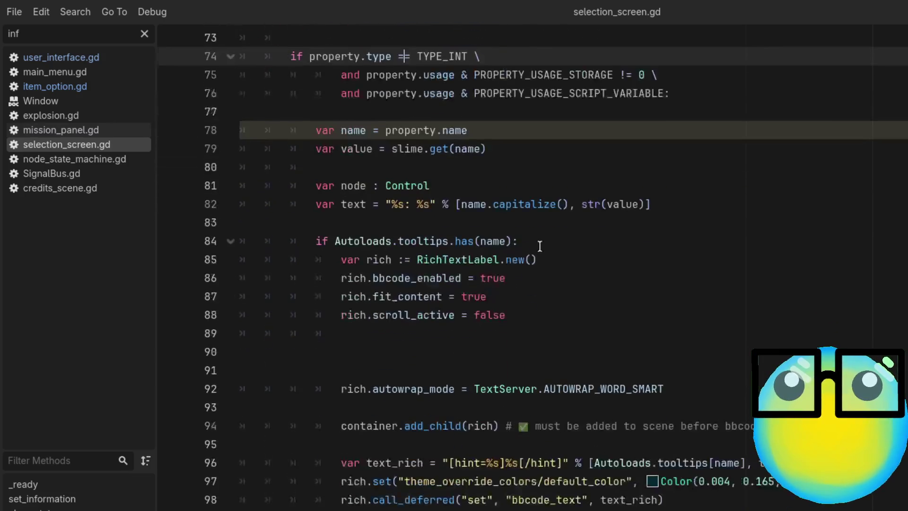
left_click(484, 130)
left_click(517, 148)
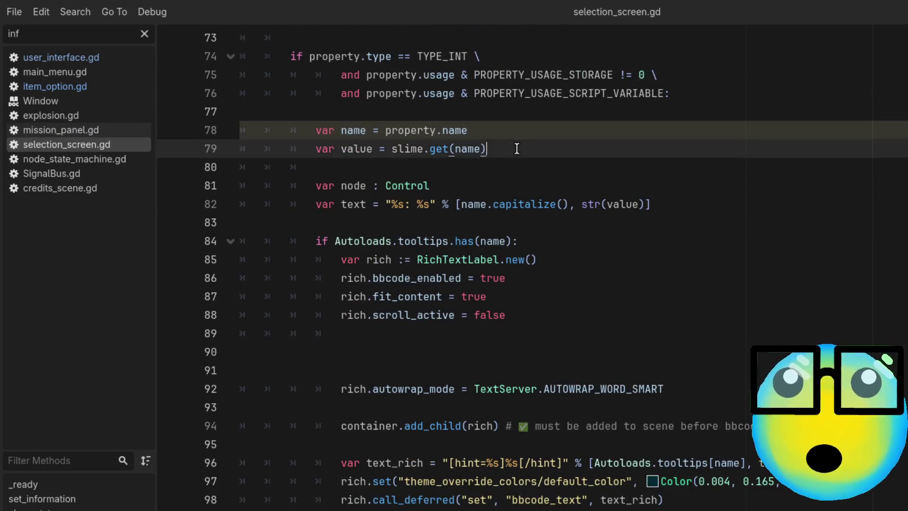
left_click(493, 182)
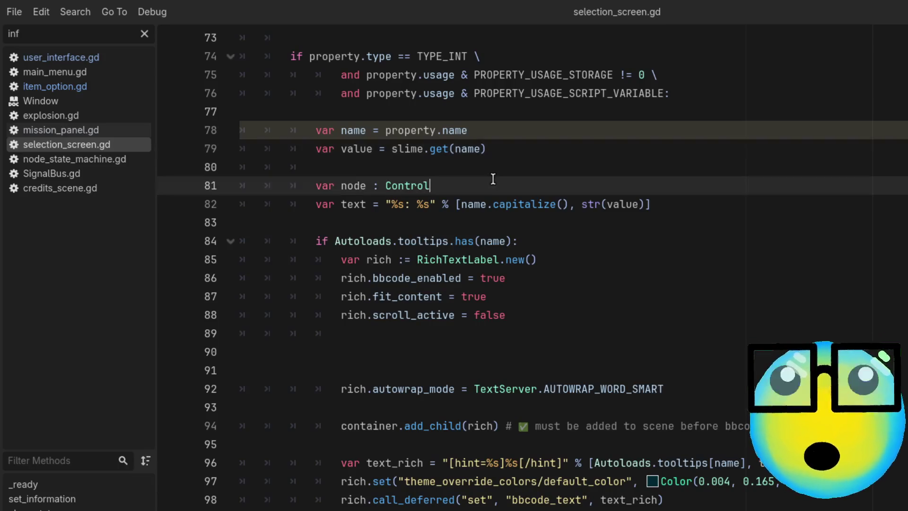
left_click(697, 203)
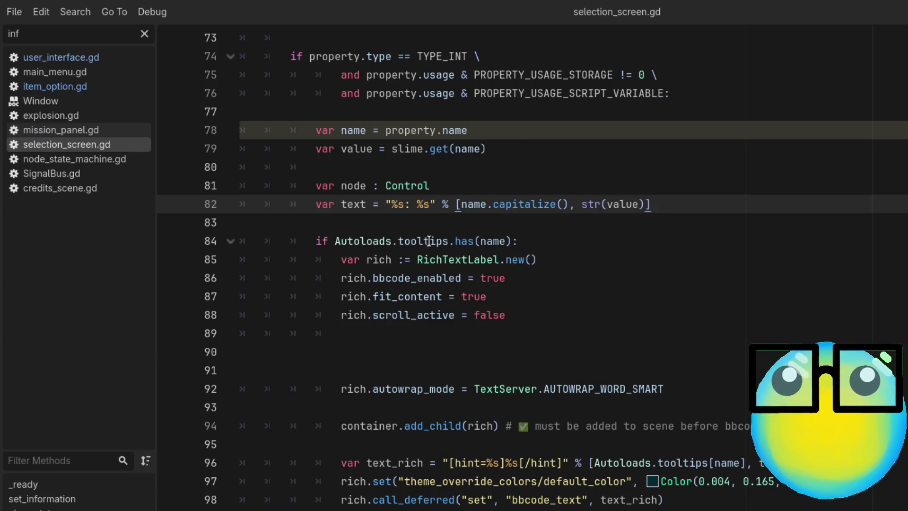
left_click(413, 241)
double_click(464, 260)
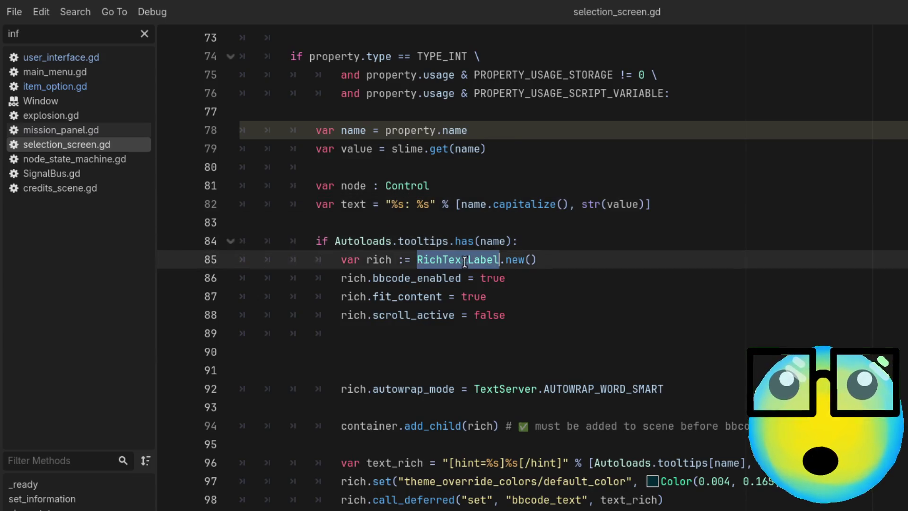
left_click(571, 239)
scroll(570, 250, "down", 2)
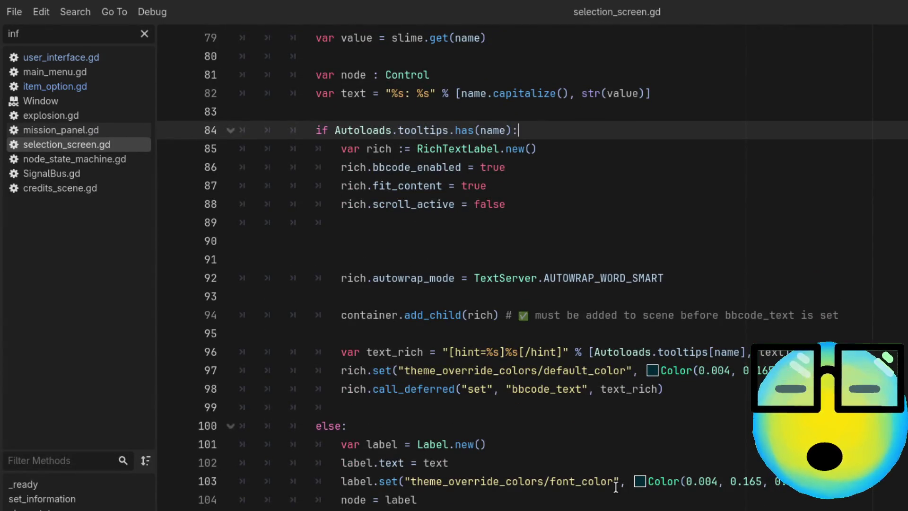
scroll(600, 499, "down", 1)
scroll(600, 487, "up", 1)
scroll(600, 461, "down", 1)
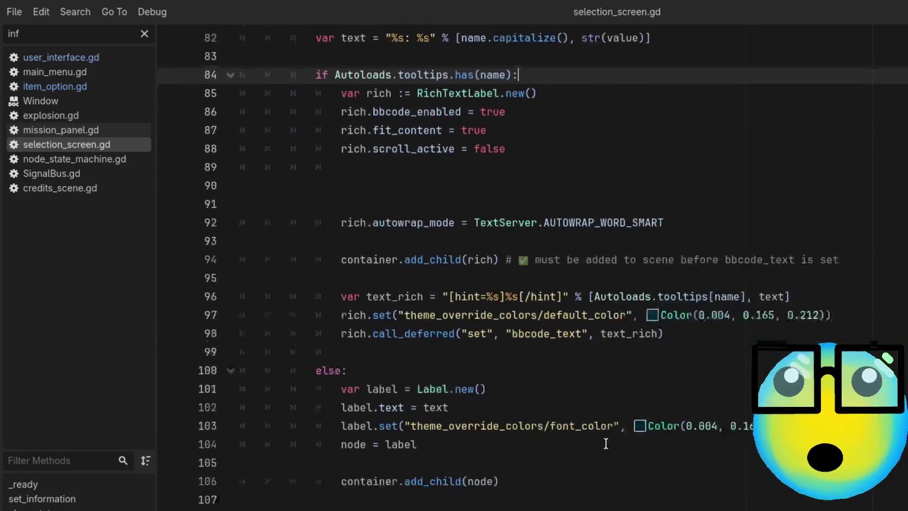
scroll(643, 440, "up", 2)
scroll(644, 446, "down", 6)
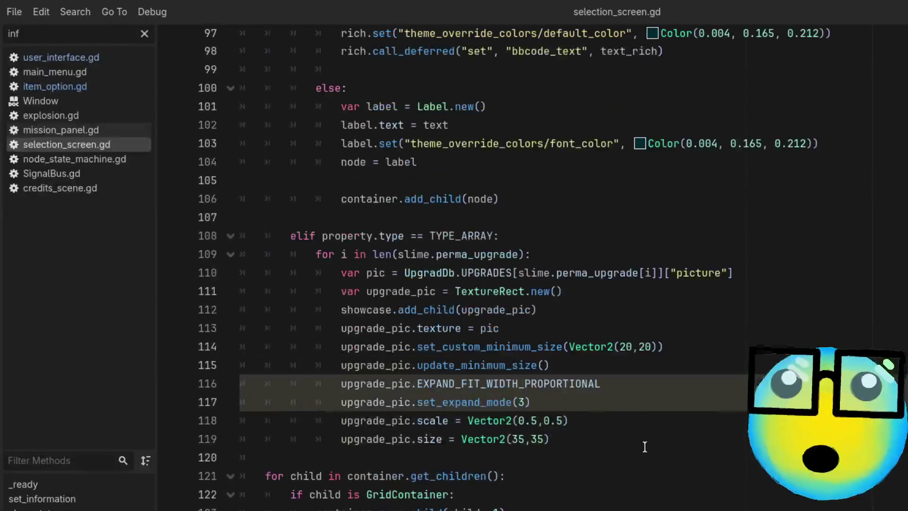
scroll(645, 444, "up", 2)
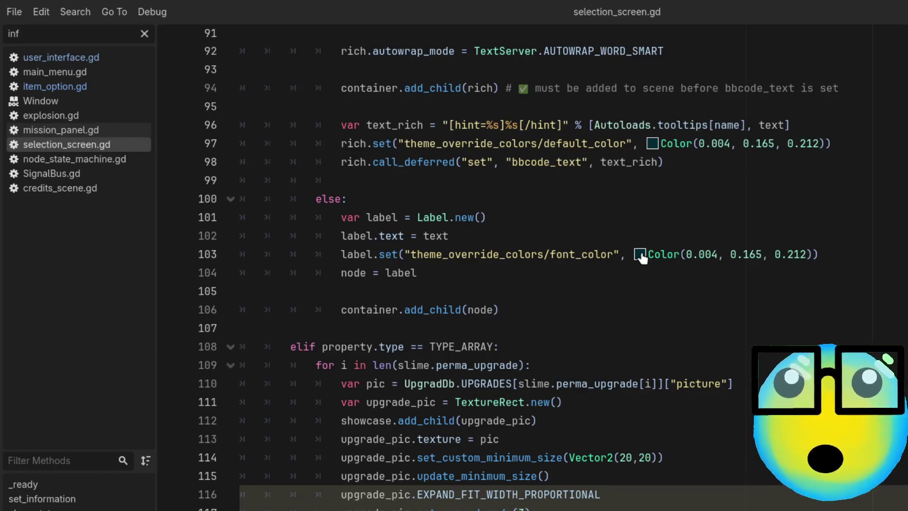
left_click(529, 285)
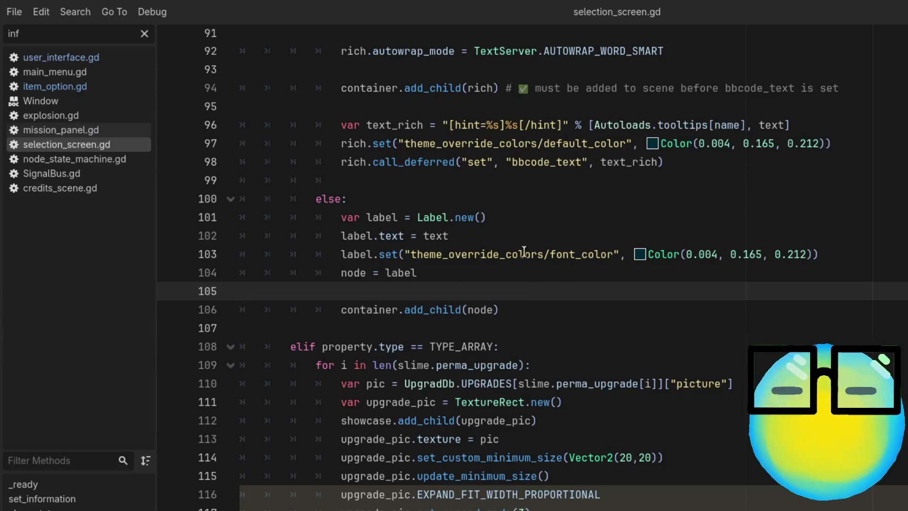
left_click(472, 273)
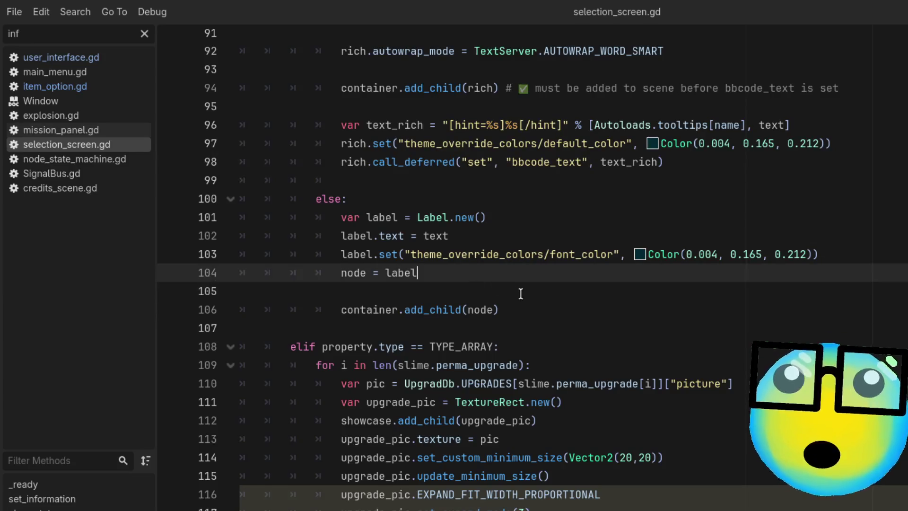
left_click(531, 317)
scroll(531, 318, "down", 2)
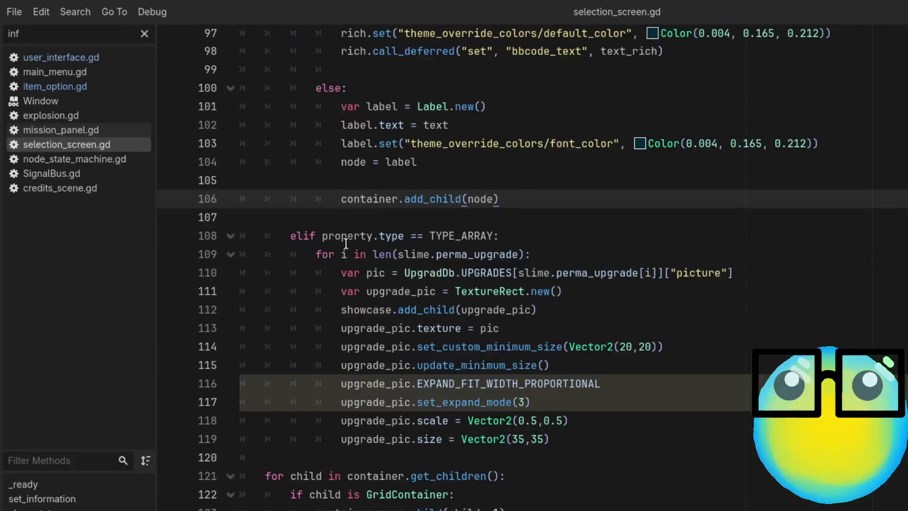
left_click(316, 238)
left_click(412, 239)
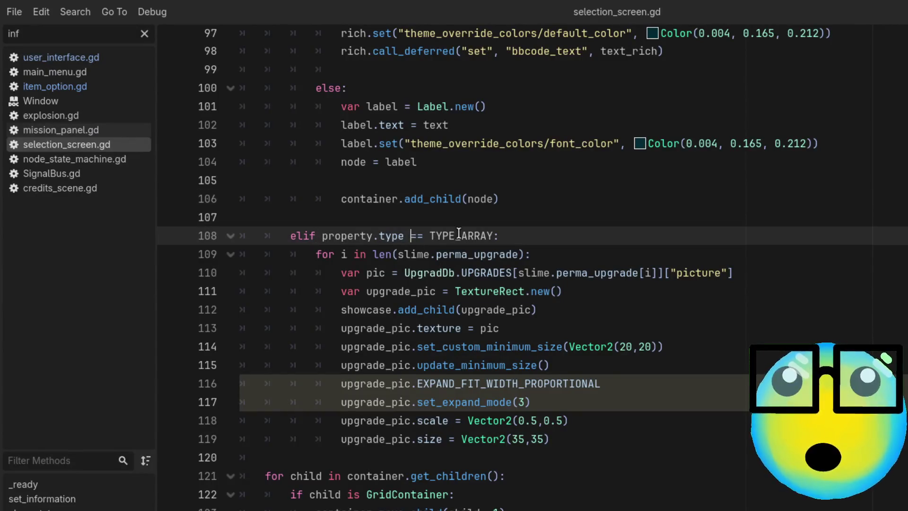
double_click(459, 234)
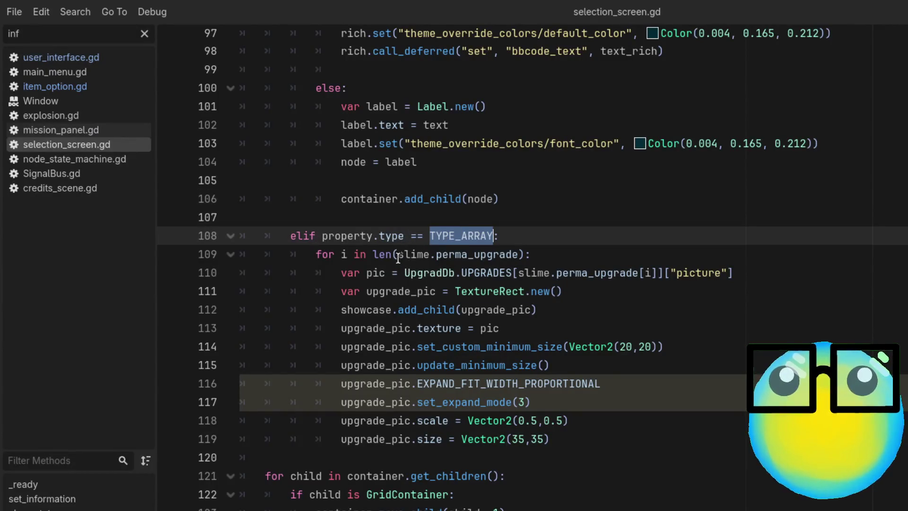
double_click(475, 255)
left_click(576, 238)
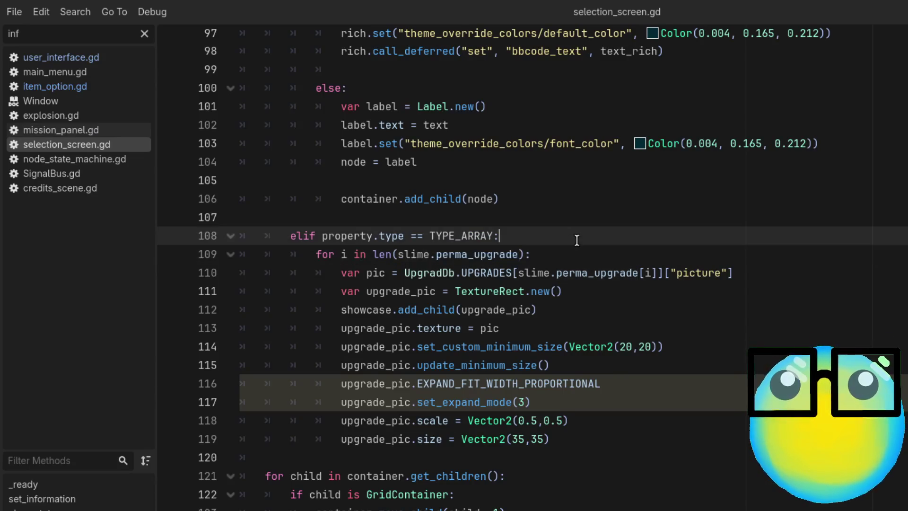
scroll(461, 265, "up", 2)
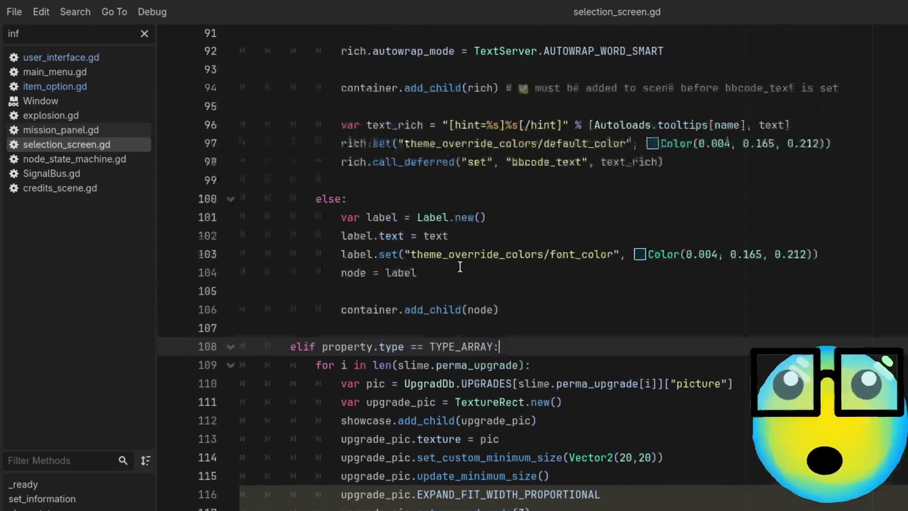
scroll(459, 266, "up", 9)
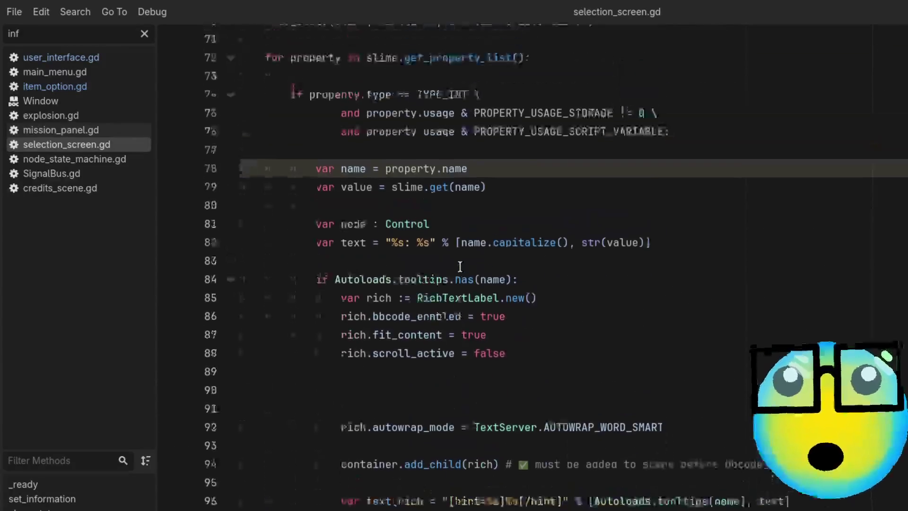
double_click(352, 142)
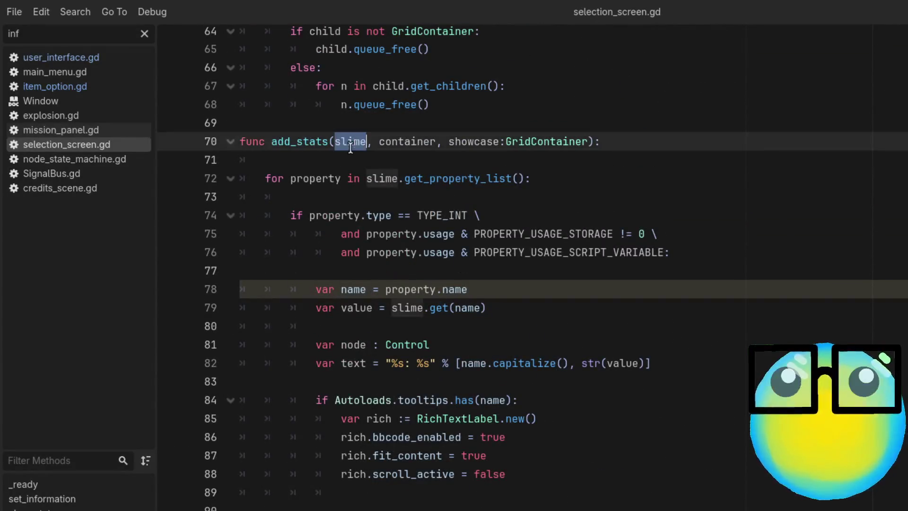
left_click(397, 142)
double_click(397, 142)
double_click(495, 141)
scroll(502, 189, "up", 2)
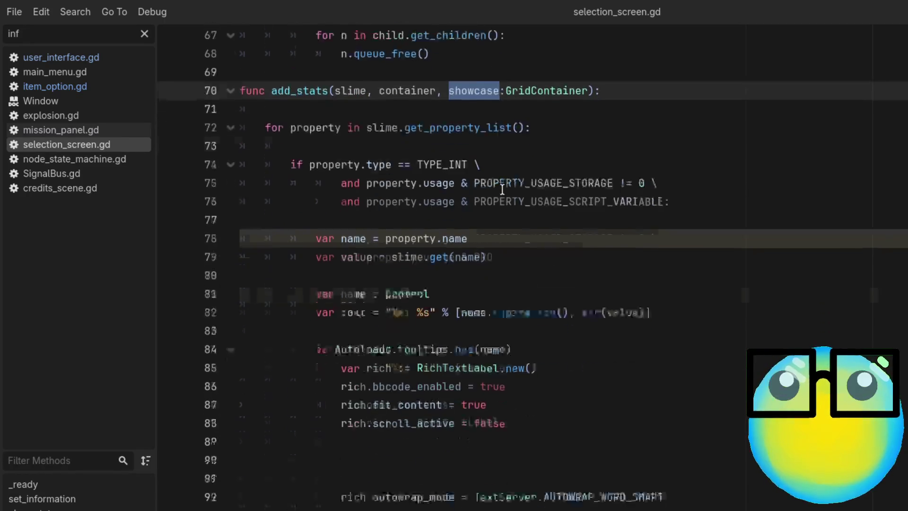
scroll(502, 189, "down", 9)
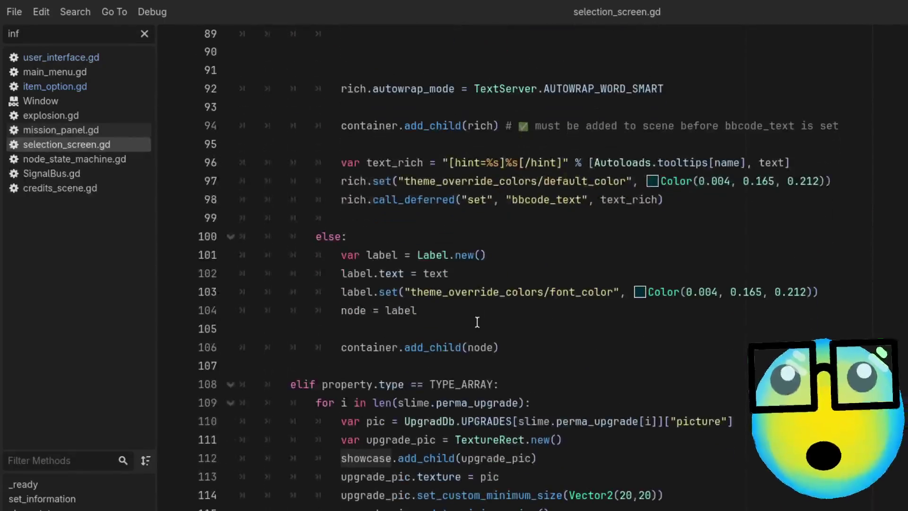
left_click(509, 372)
left_click(515, 384)
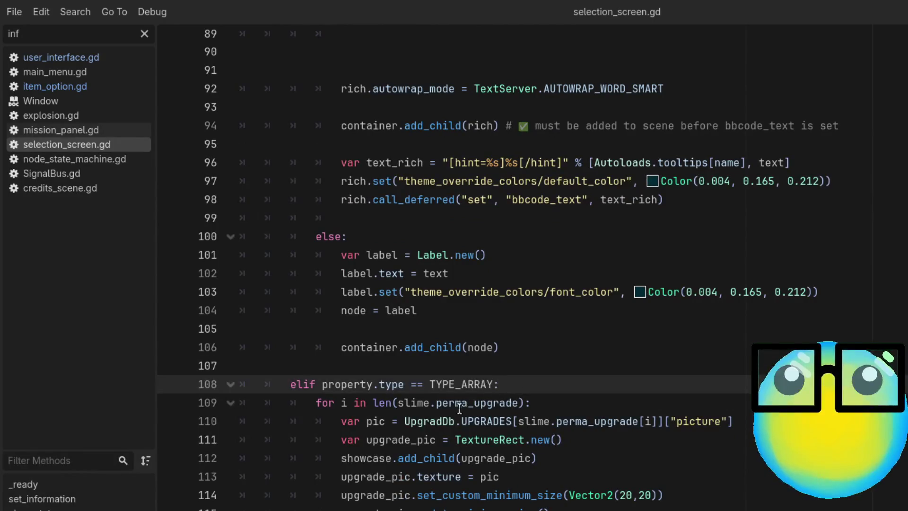
left_click(394, 420)
double_click(542, 420)
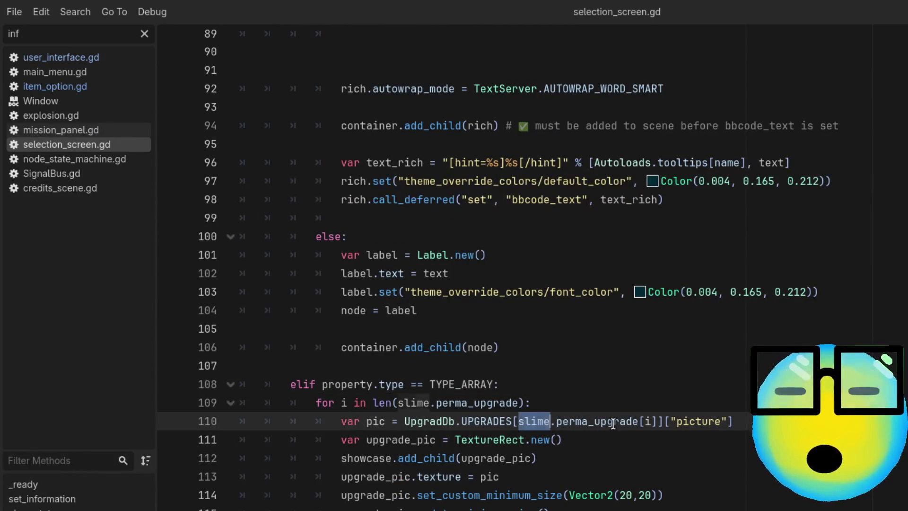
left_click(613, 420)
left_click(718, 445)
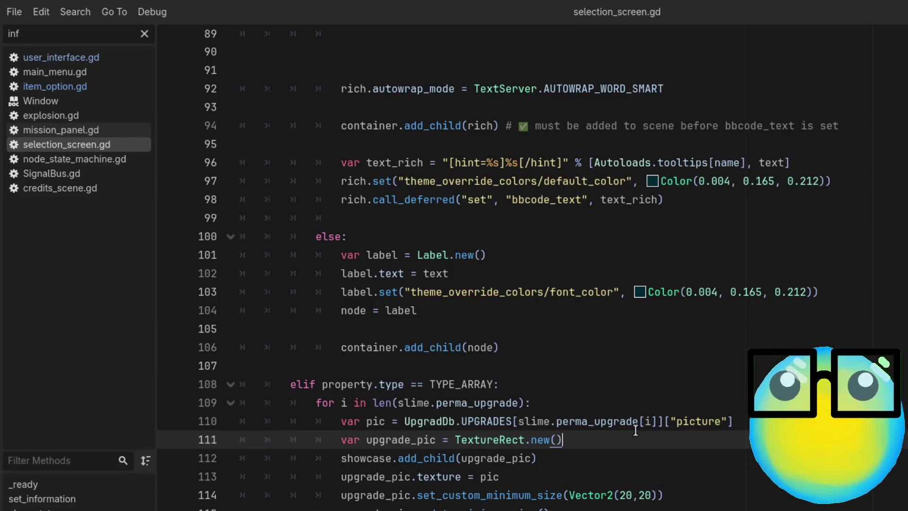
scroll(634, 430, "down", 1)
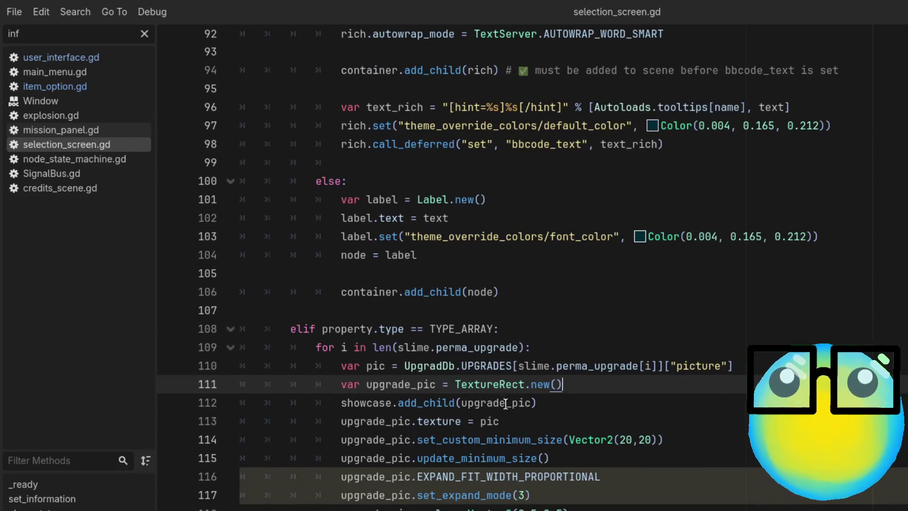
double_click(422, 385)
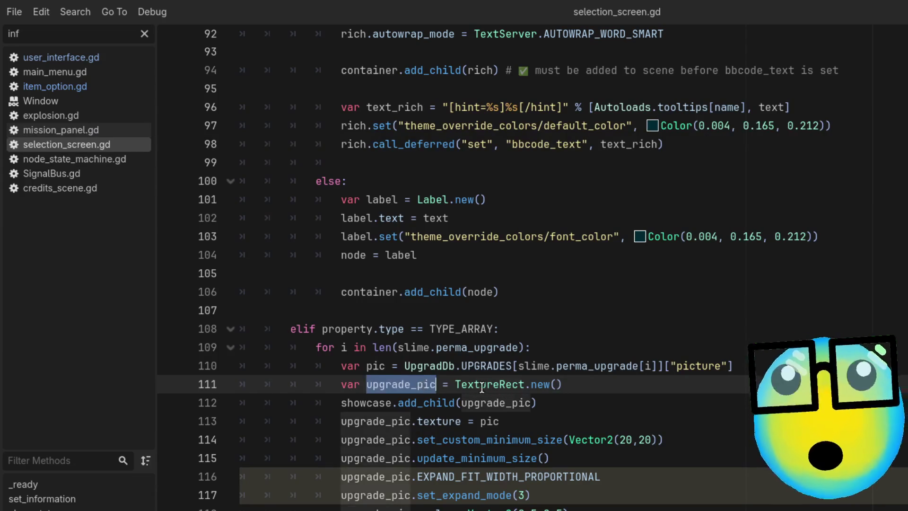
double_click(482, 384)
left_click(663, 371)
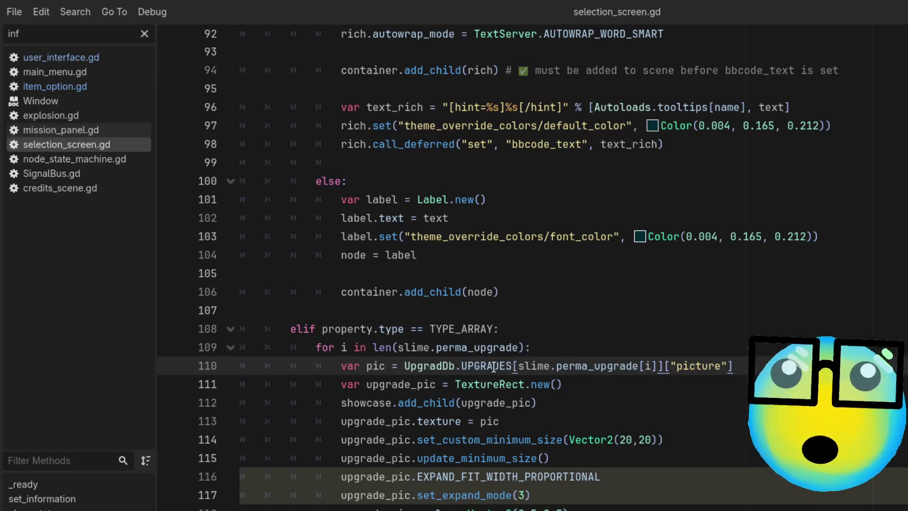
left_click_drag(736, 367, 378, 372)
left_click(615, 401)
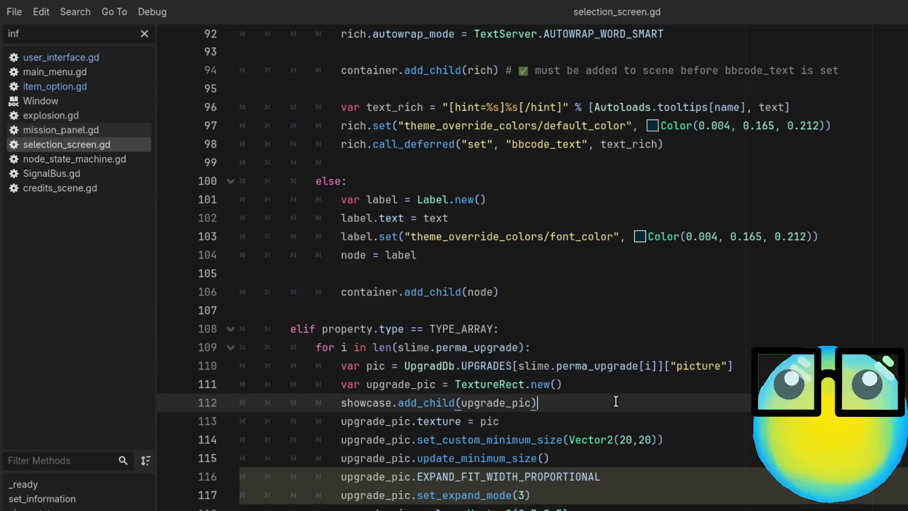
left_click(699, 458)
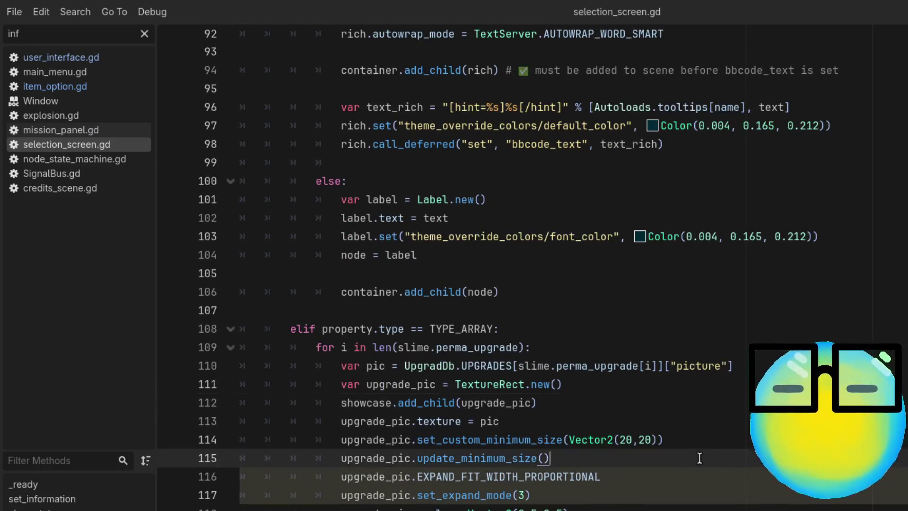
left_click(629, 477)
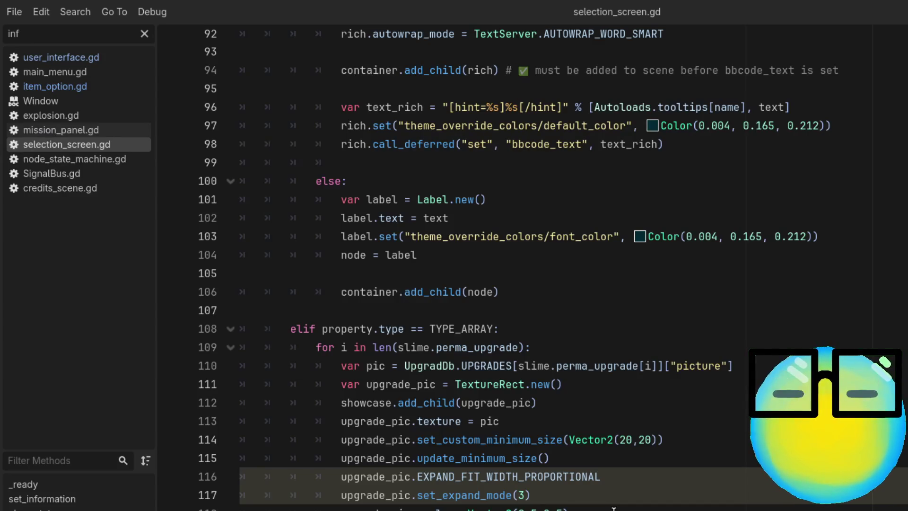
scroll(613, 508, "up", 2)
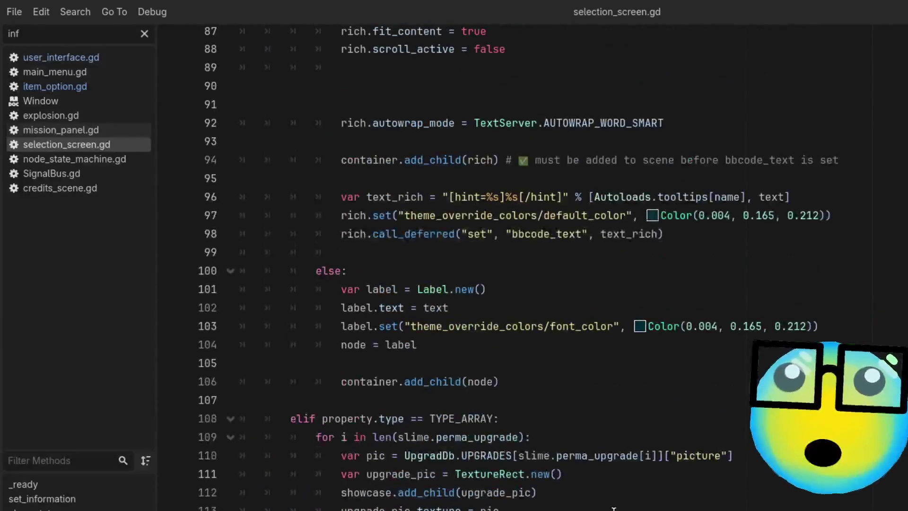
scroll(613, 508, "up", 2)
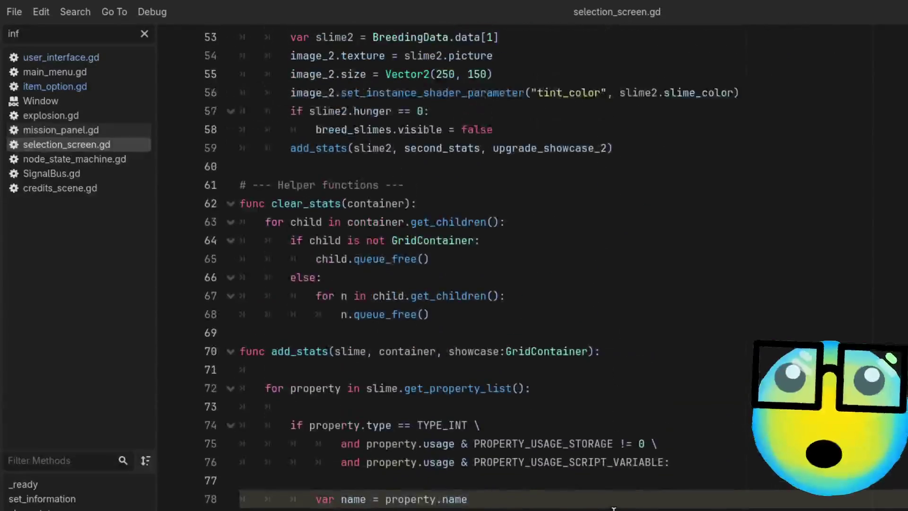
scroll(613, 508, "up", 3)
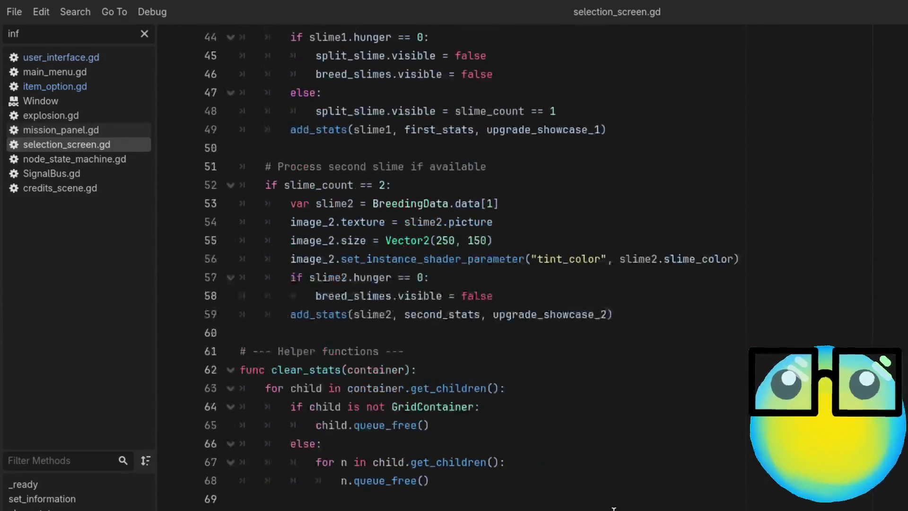
scroll(613, 508, "up", 1)
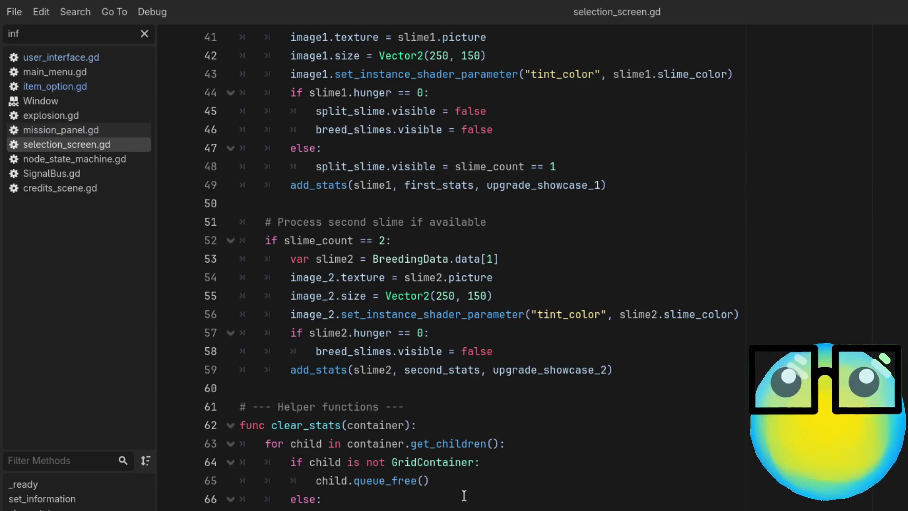
left_click(524, 482)
scroll(524, 481, "up", 6)
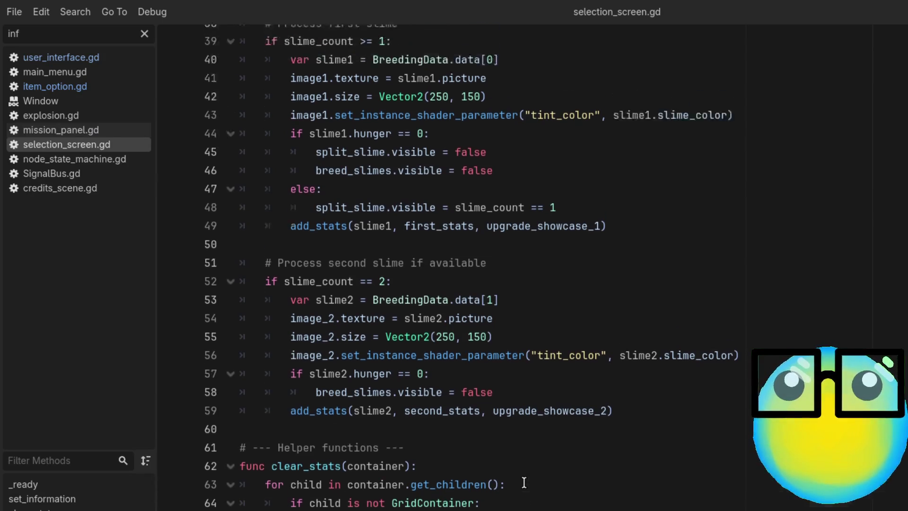
scroll(524, 481, "up", 3)
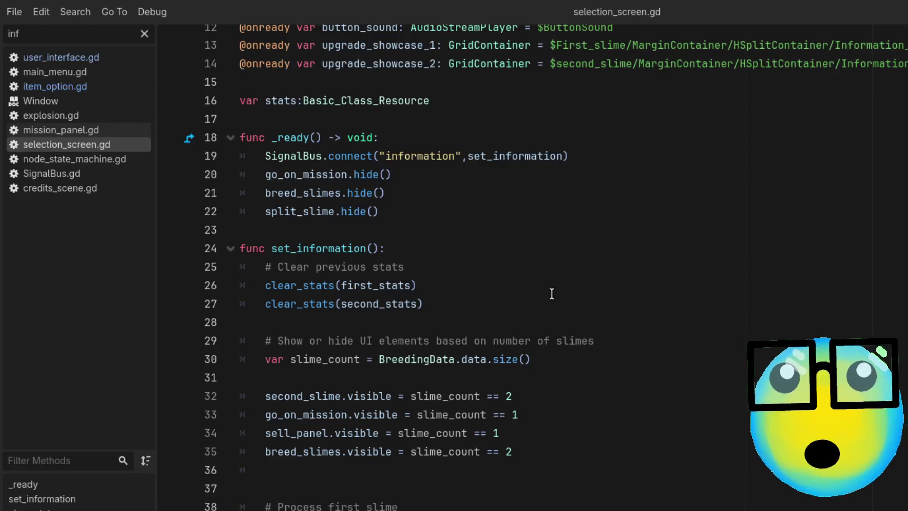
scroll(551, 294, "up", 1)
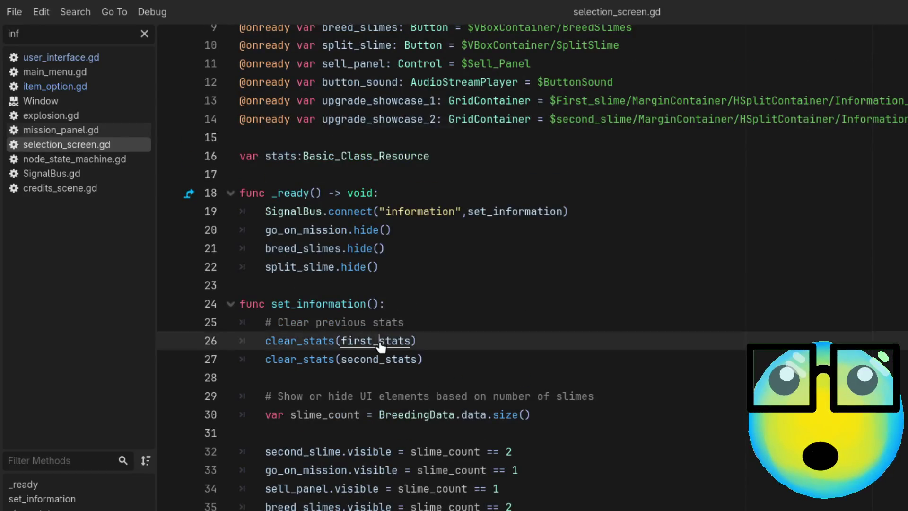
left_click(381, 341, "ctrl")
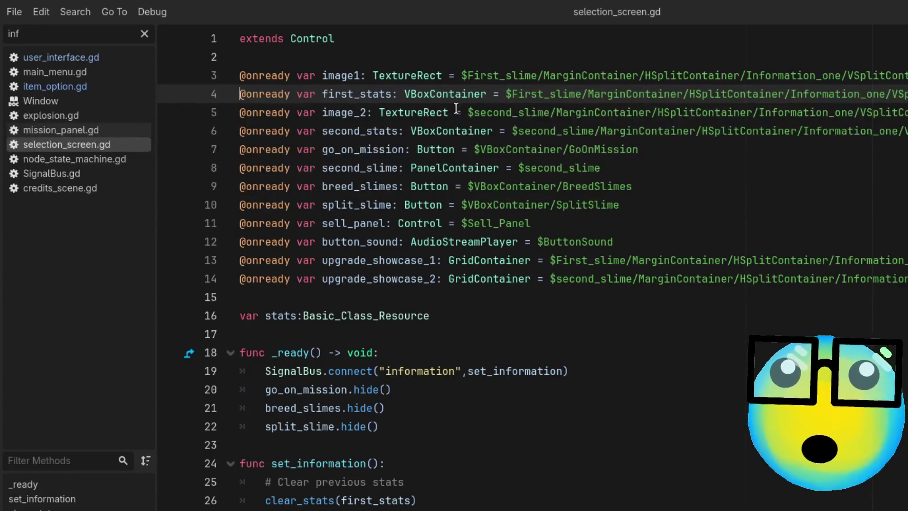
scroll(513, 308, "down", 2)
scroll(513, 309, "up", 2)
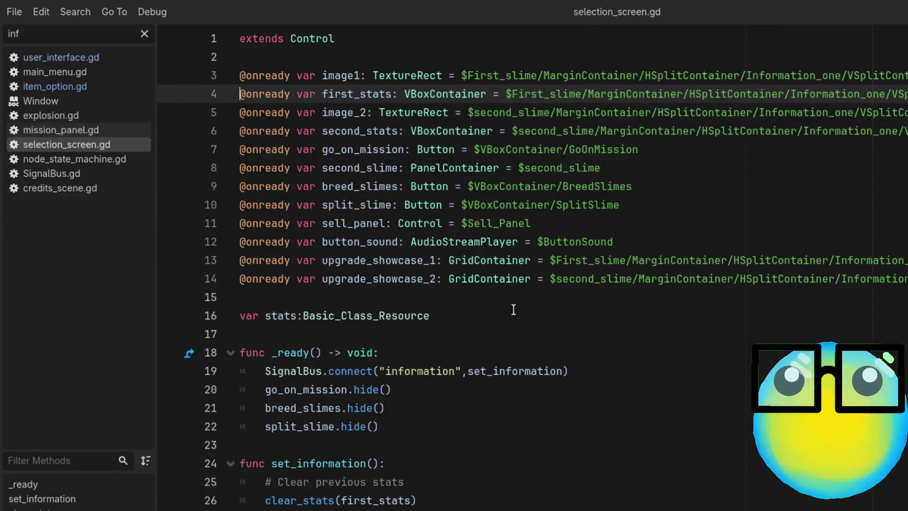
scroll(513, 309, "down", 1)
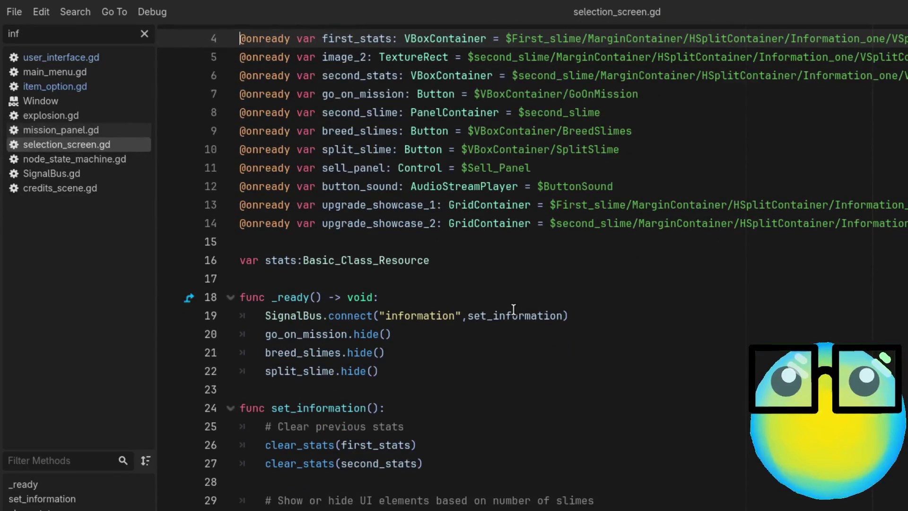
left_click(492, 206)
left_click(485, 223)
double_click(486, 223)
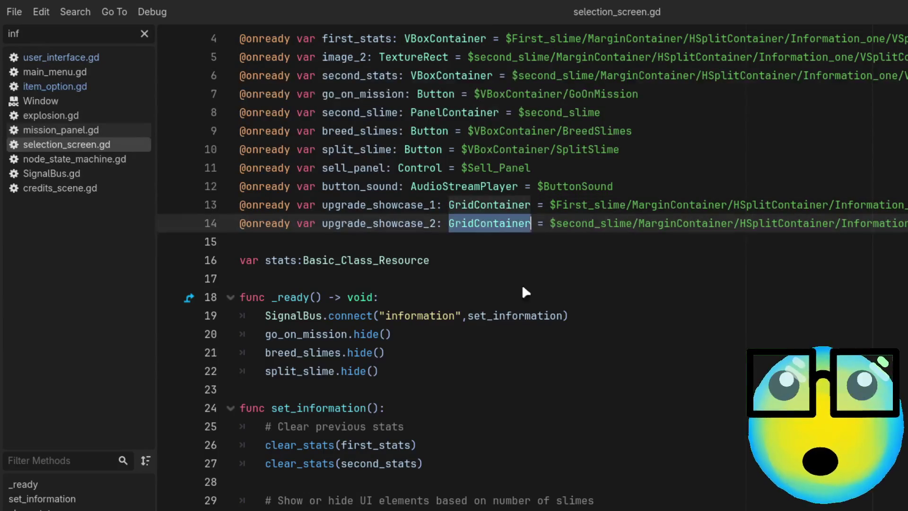
left_click(416, 389)
scroll(418, 387, "down", 5)
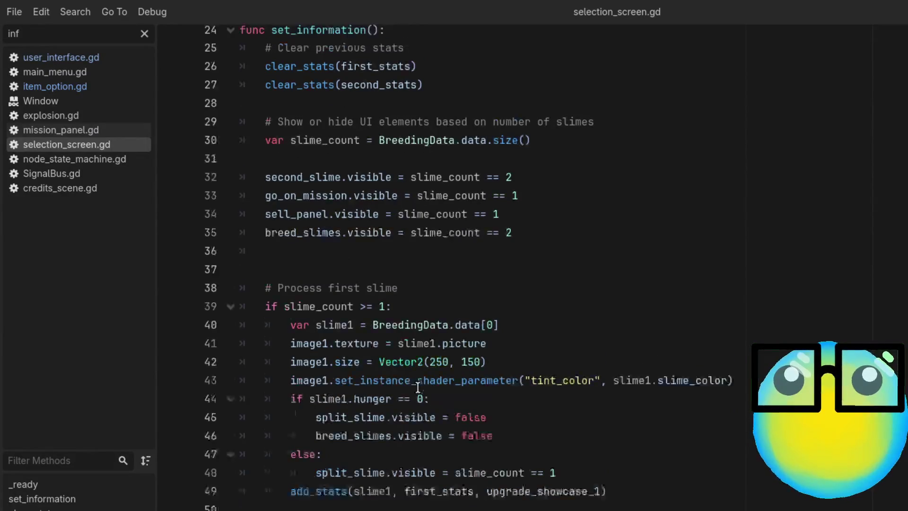
scroll(418, 387, "down", 8)
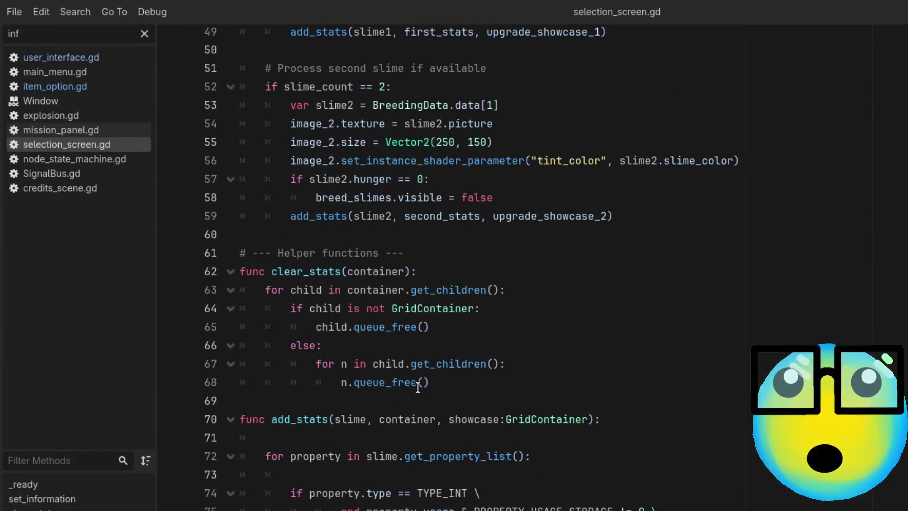
scroll(508, 374, "up", 1)
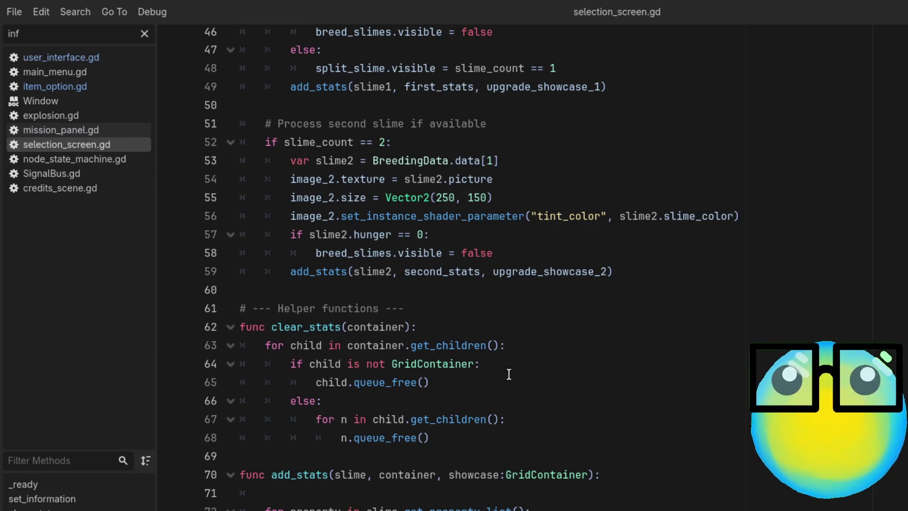
scroll(508, 374, "up", 1)
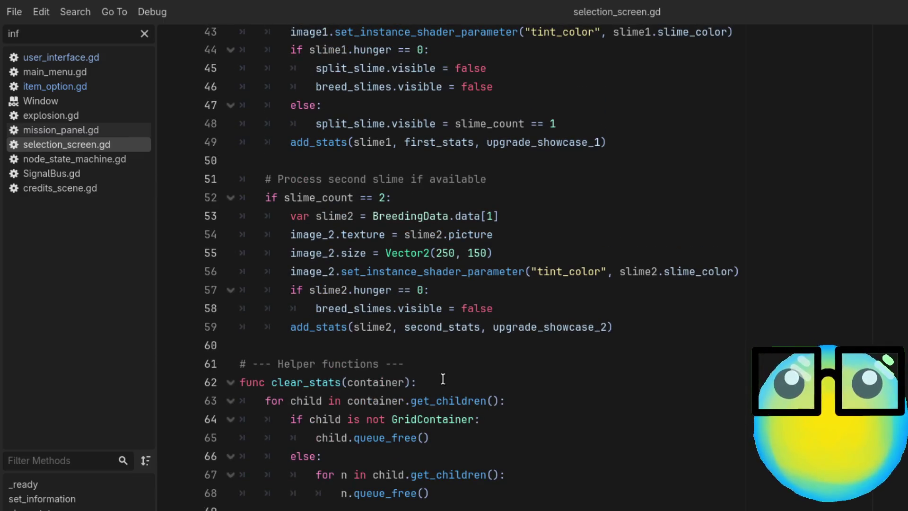
scroll(442, 378, "up", 2)
scroll(443, 378, "up", 7)
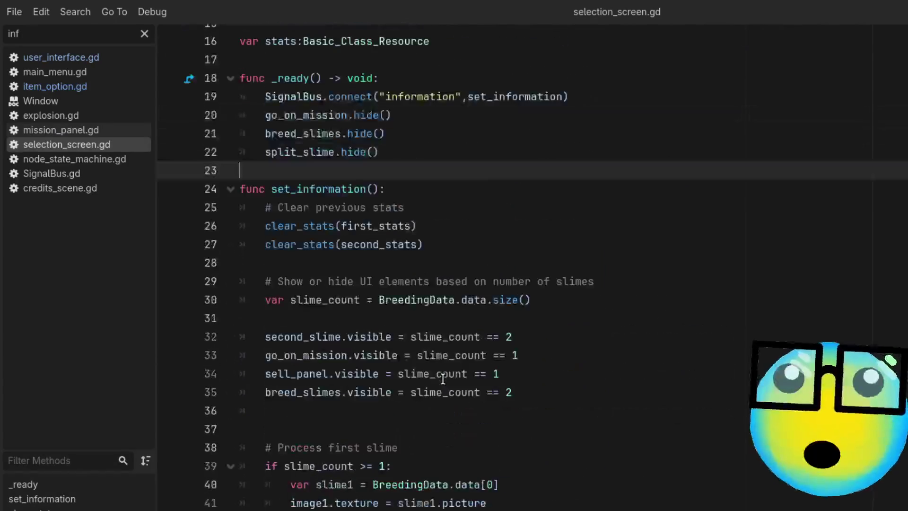
Add clear_stats(upgrade_showcase_1) after the second clear_stats call and save selection_screen.gd
left_click(442, 247)
key("Return")
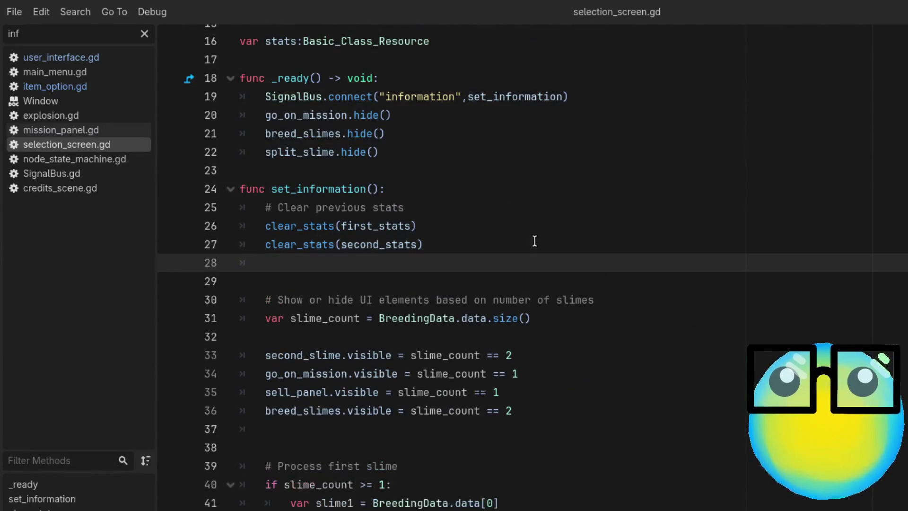
type("c")
key("Return")
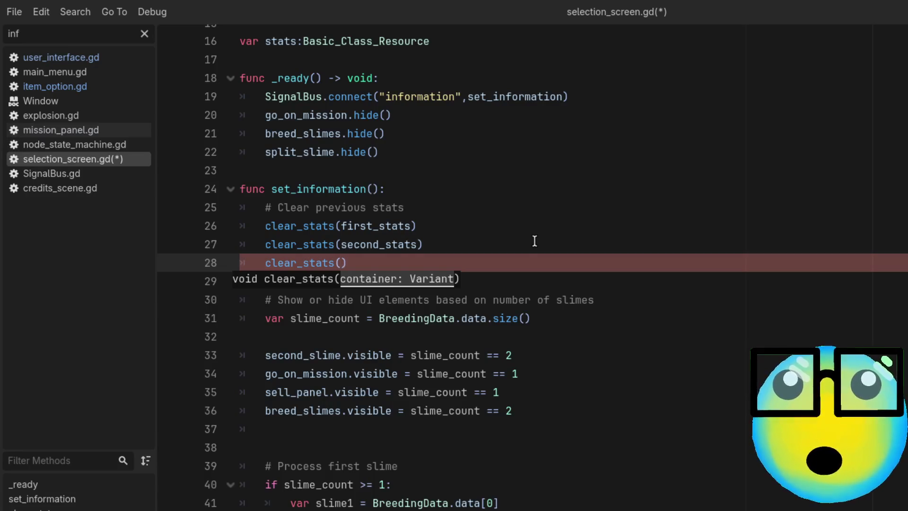
type("b")
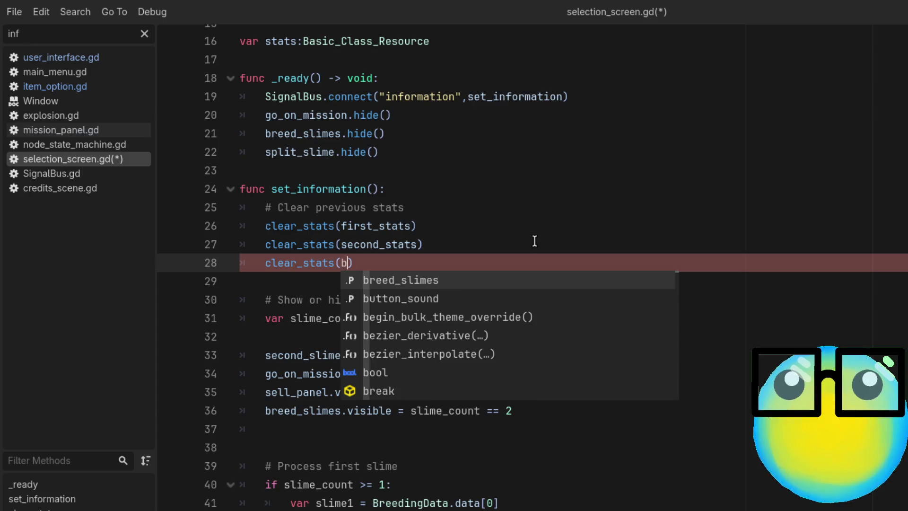
key("BackSpace")
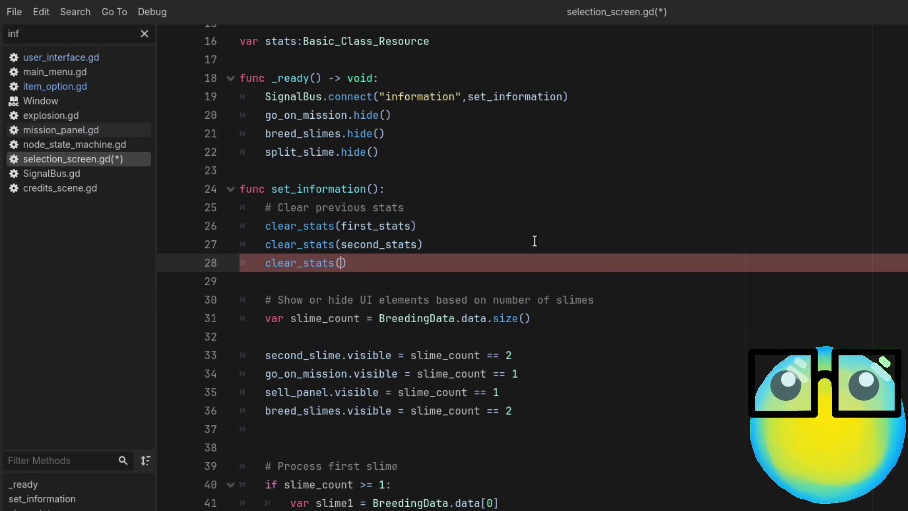
type("show")
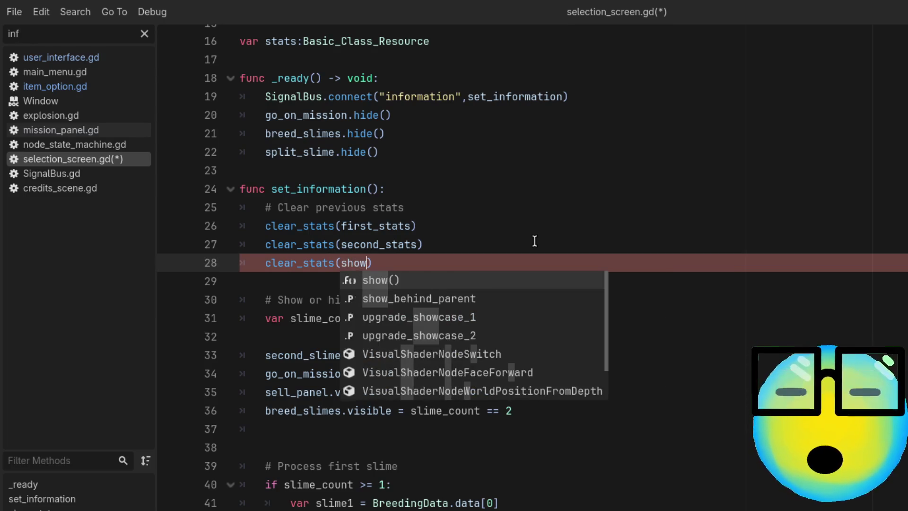
key("Down")
key("Down")
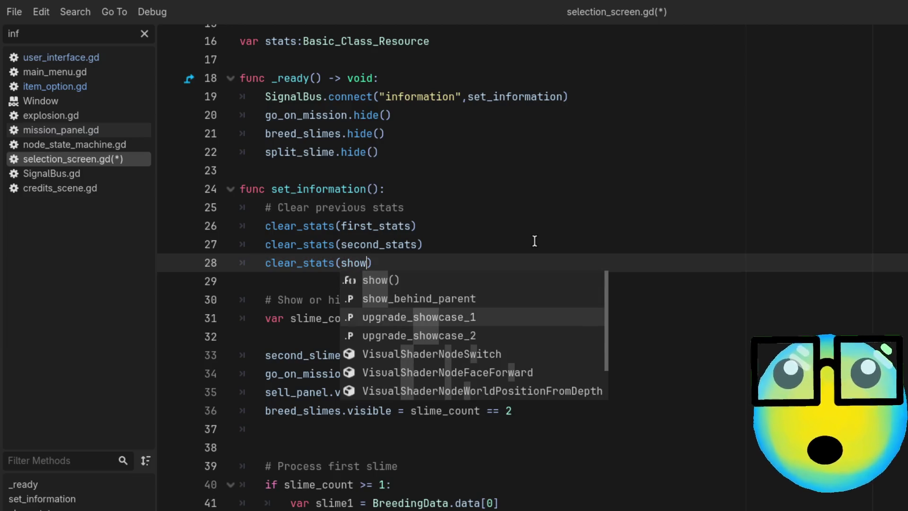
key("Return")
key("ctrl+s")
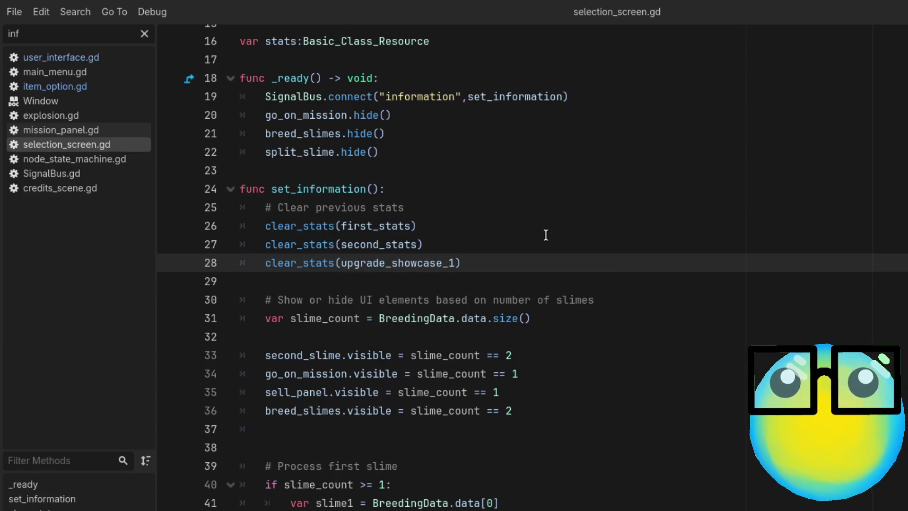
scroll(577, 257, "down", 8)
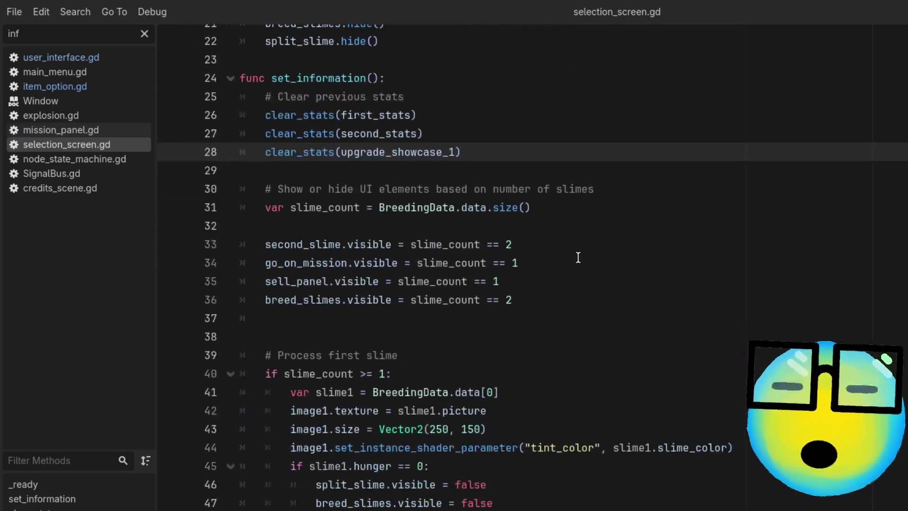
scroll(577, 257, "down", 7)
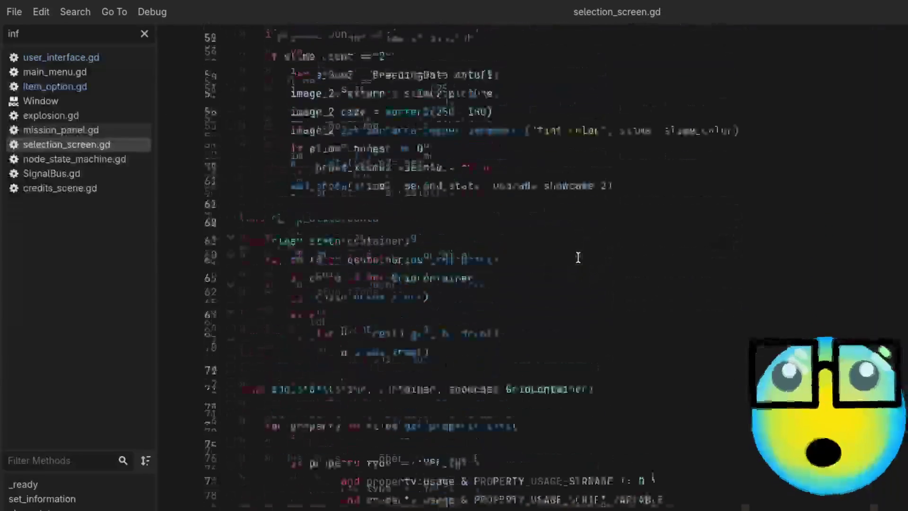
scroll(577, 257, "down", 12)
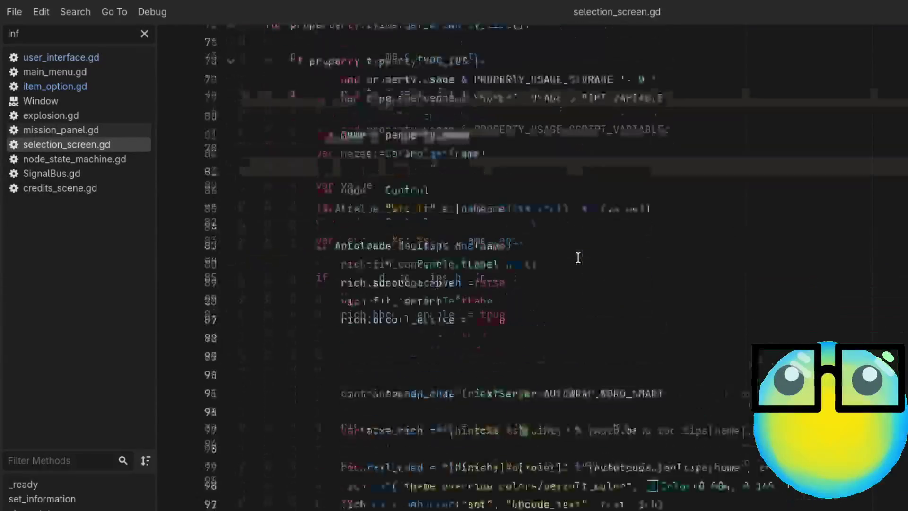
scroll(578, 258, "up", 3)
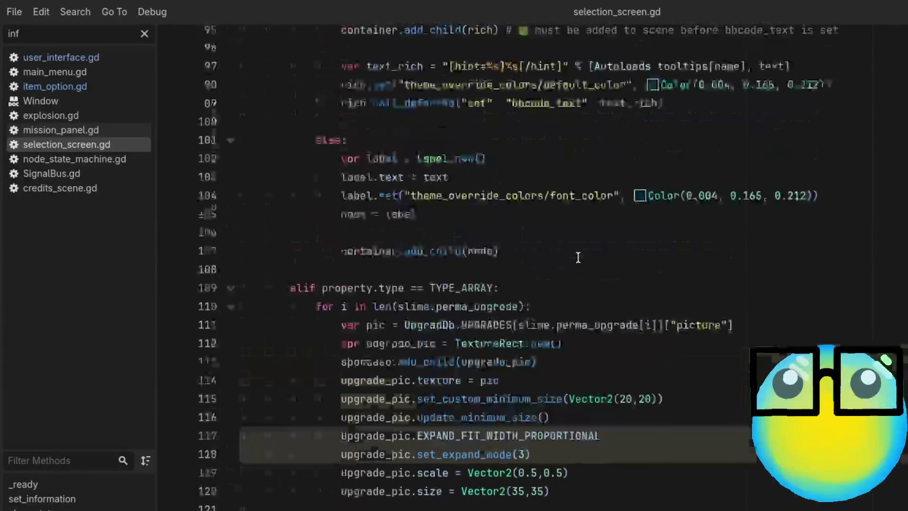
scroll(578, 257, "up", 1)
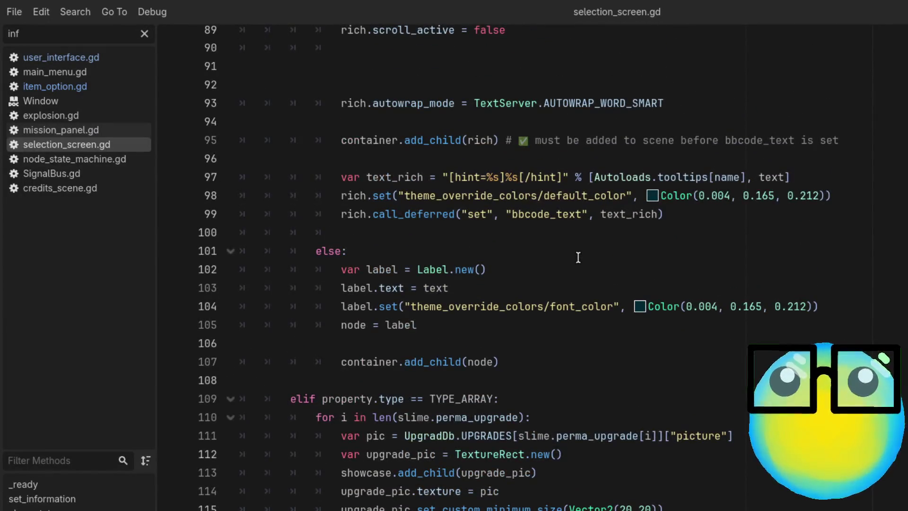
scroll(578, 257, "up", 1)
scroll(578, 257, "down", 3)
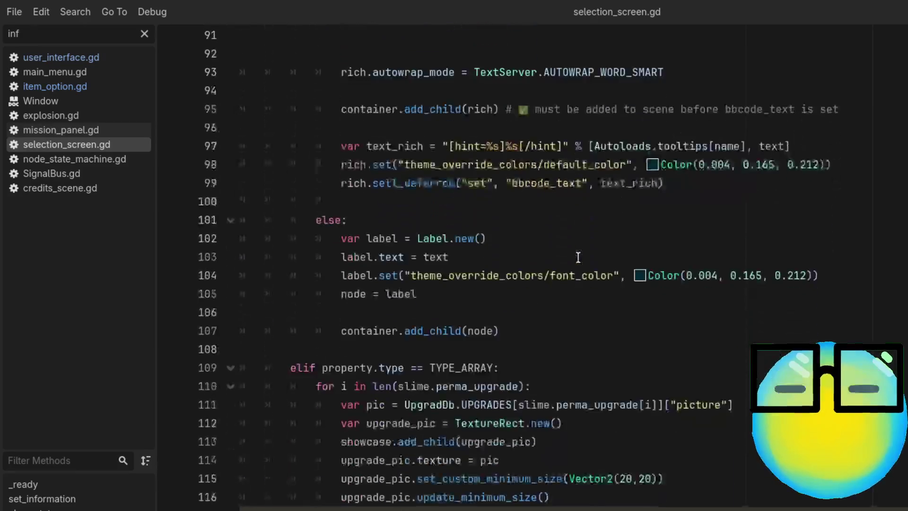
scroll(577, 257, "up", 2)
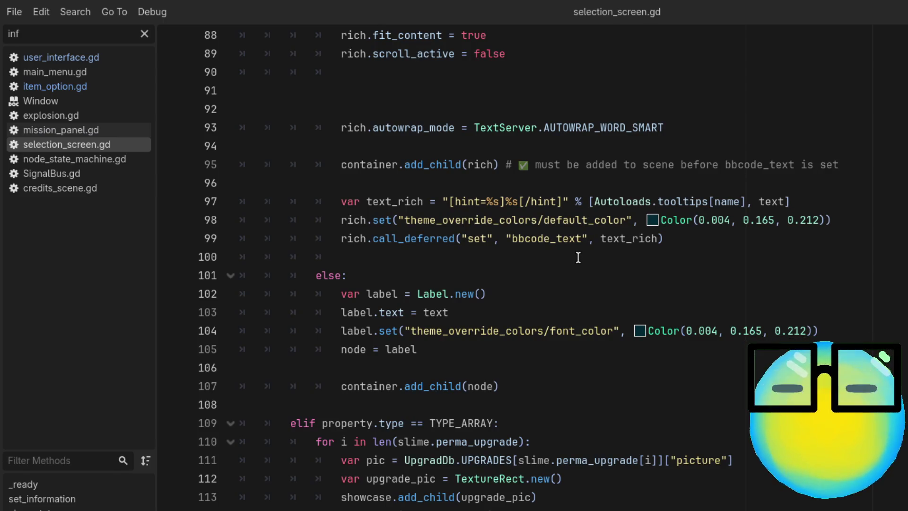
scroll(578, 257, "up", 11)
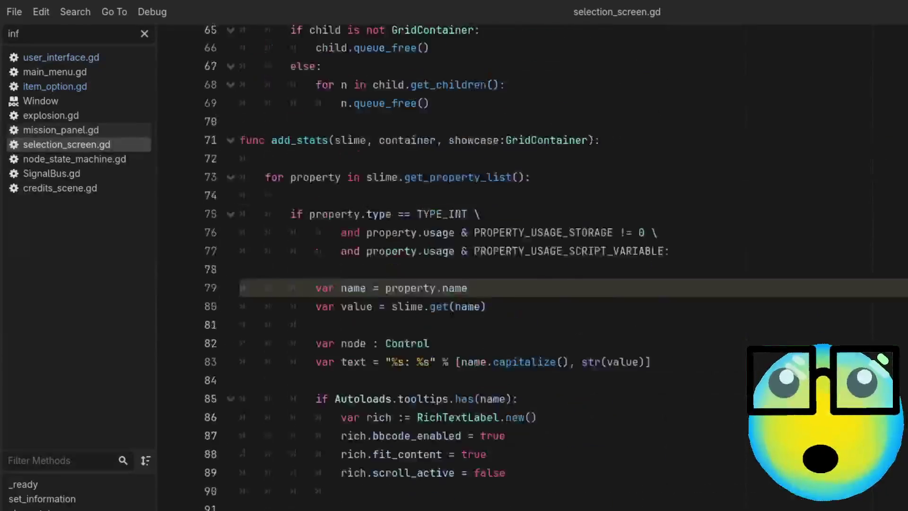
scroll(578, 257, "up", 8)
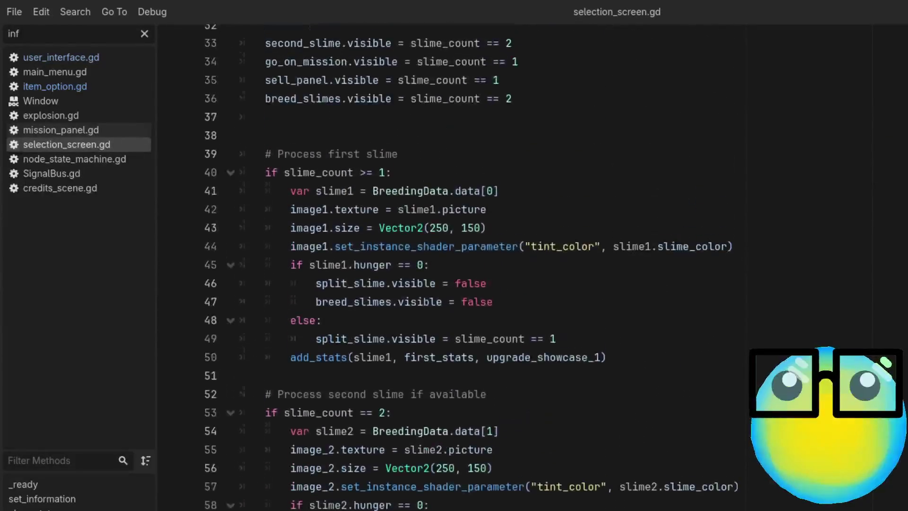
scroll(533, 267, "up", 3)
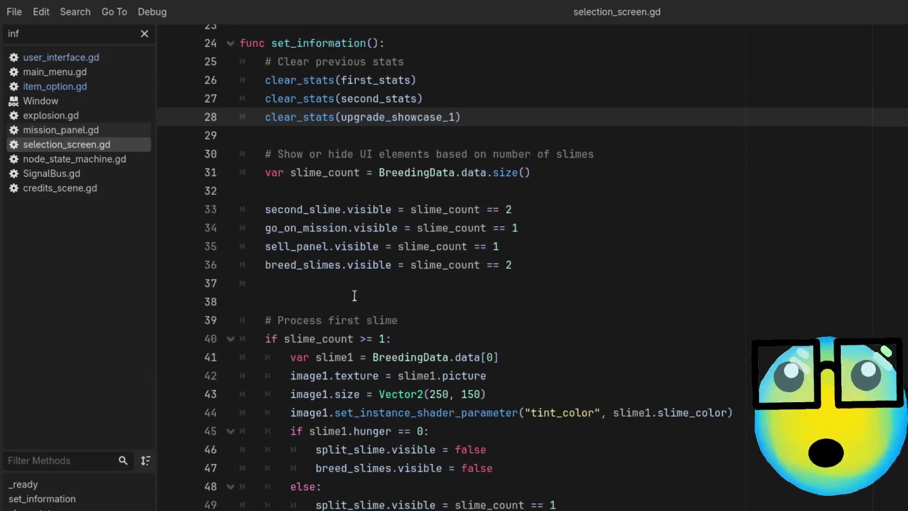
scroll(628, 243, "down", 1)
scroll(628, 244, "up", 2)
scroll(514, 469, "down", 3)
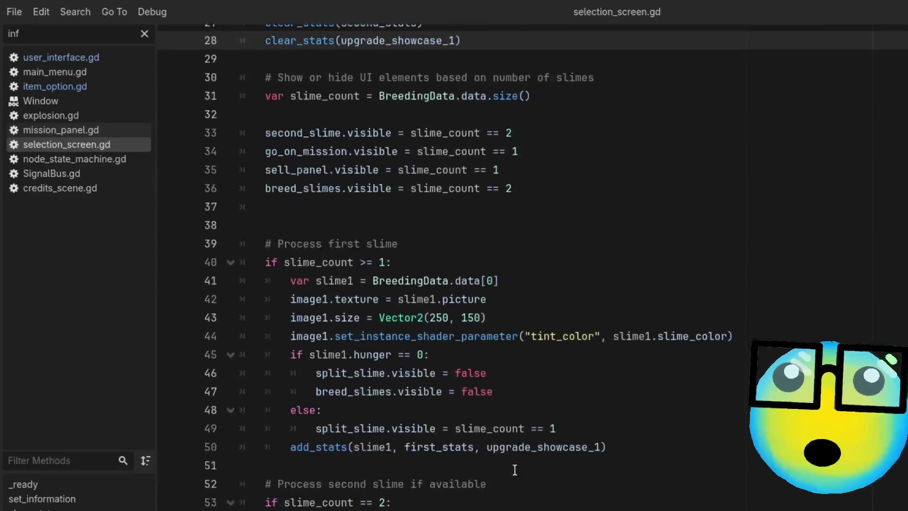
scroll(515, 469, "up", 1)
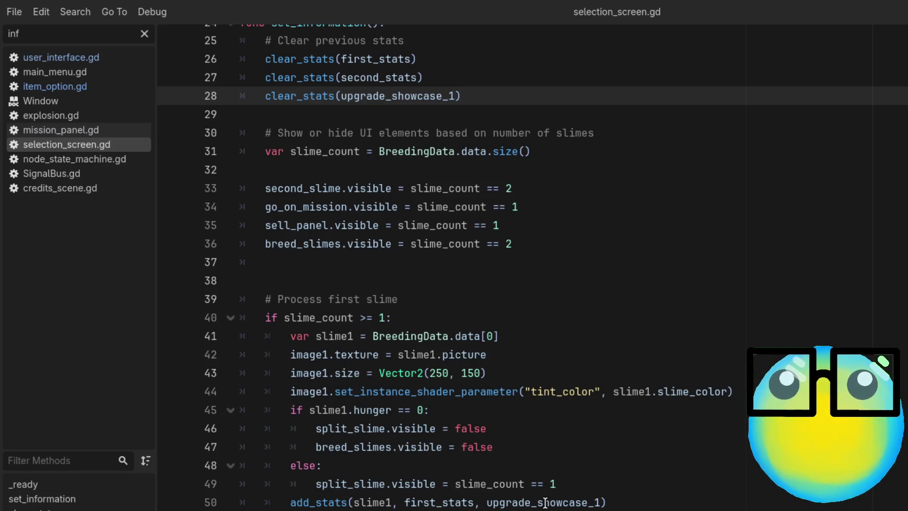
scroll(545, 502, "up", 6)
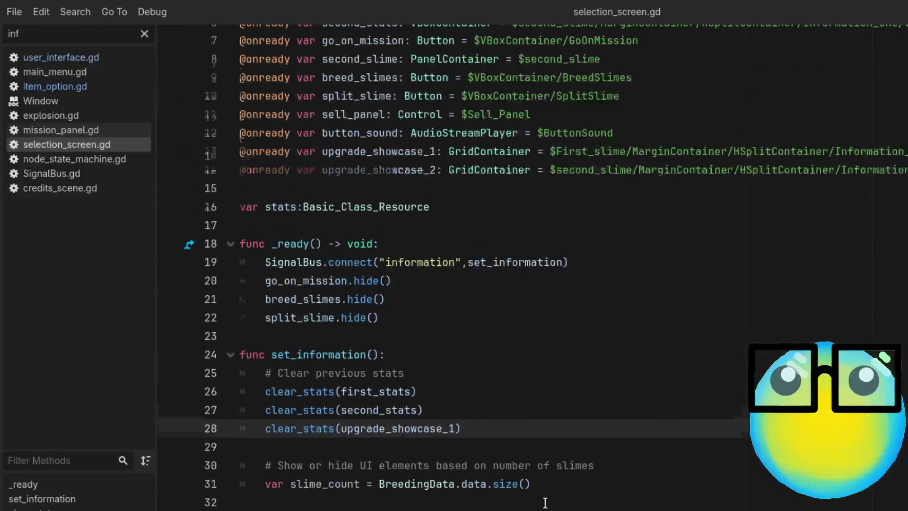
scroll(545, 502, "up", 2)
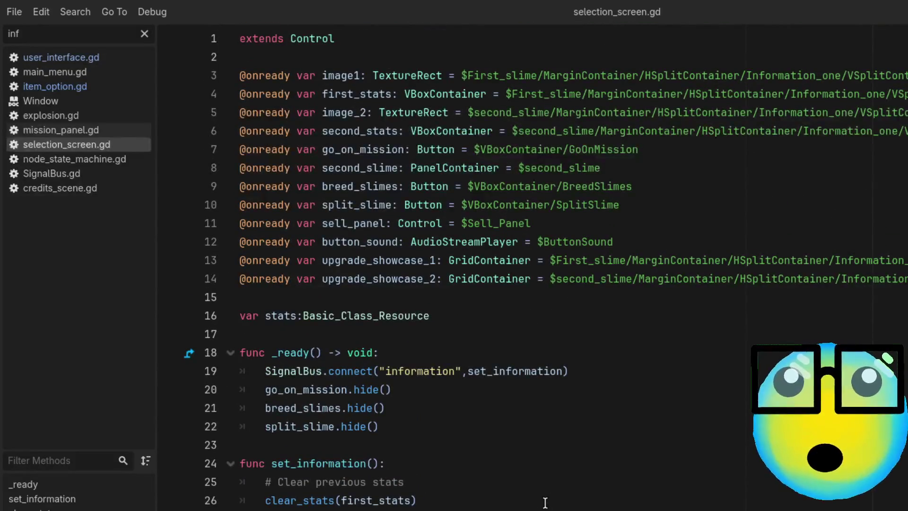
scroll(545, 502, "down", 2)
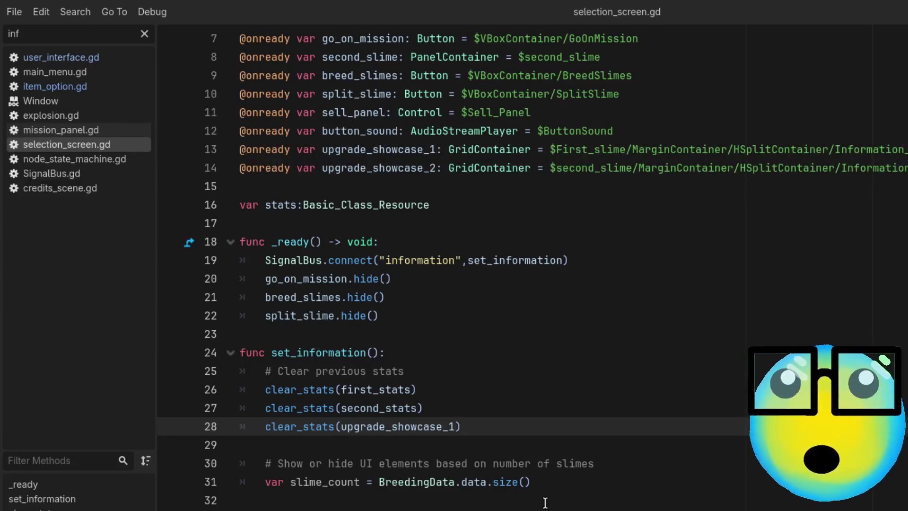
scroll(545, 502, "down", 4)
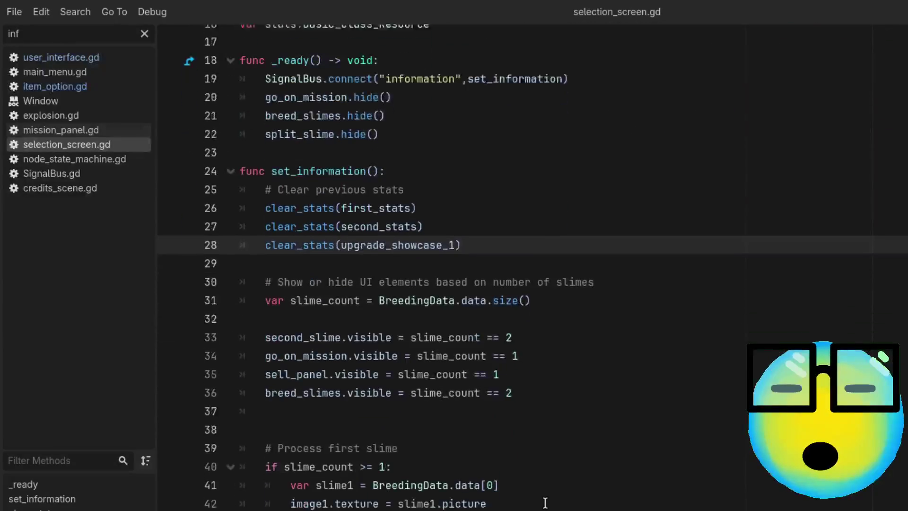
scroll(545, 502, "down", 3)
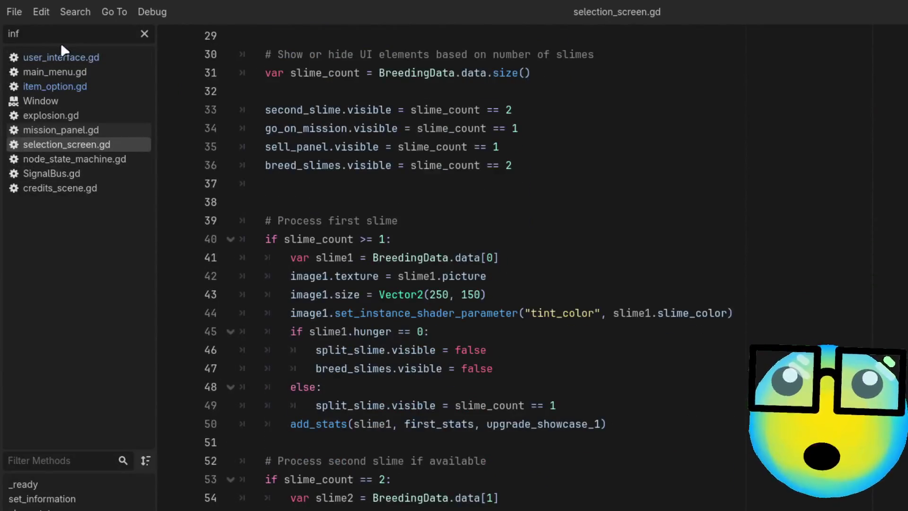
Filter the script list by 'slime' and open slime.gd
left_click(144, 33)
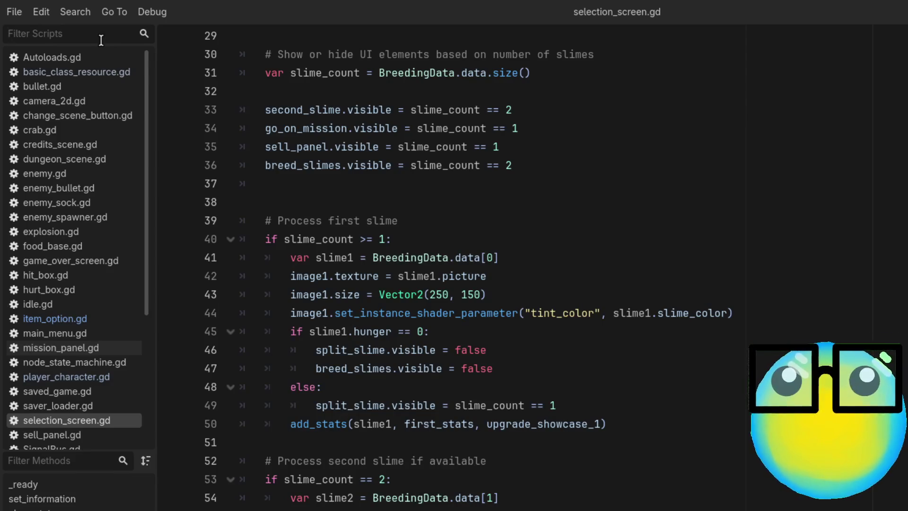
type("slime")
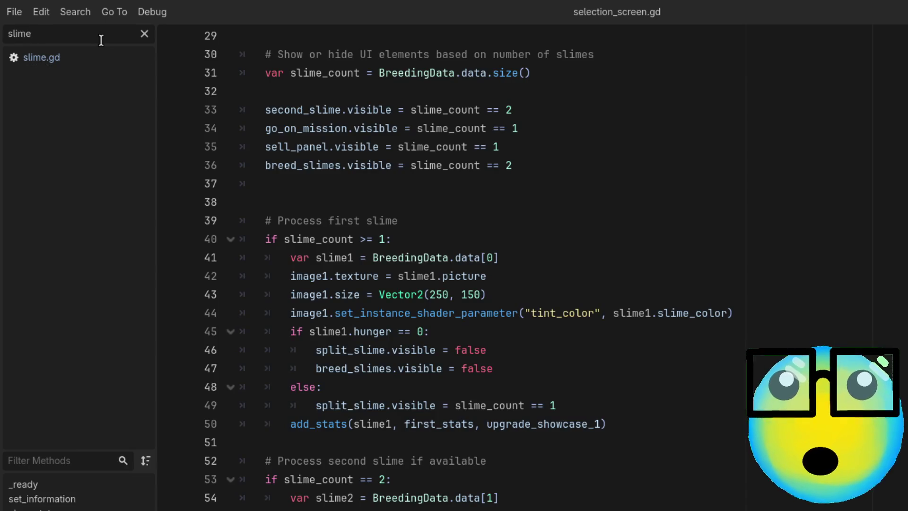
left_click(58, 58)
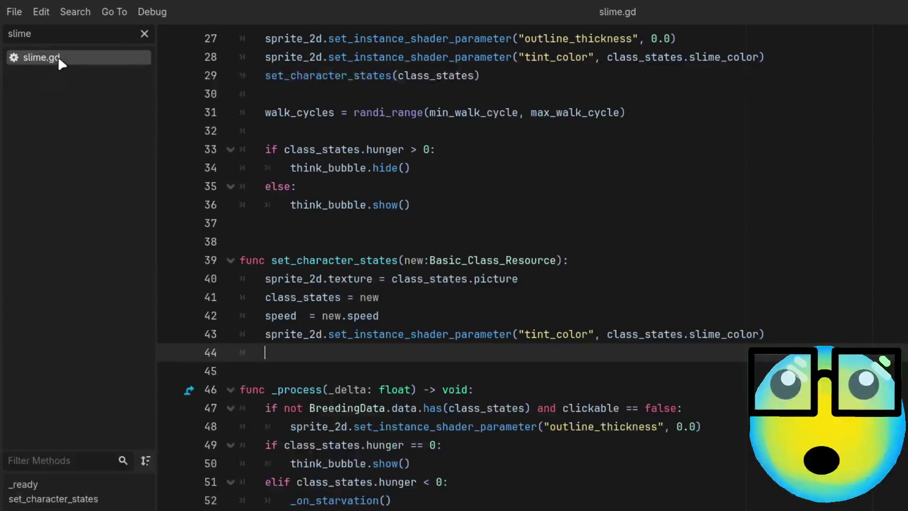
Jump to the set_character_states definition, then clear the 'slime' script filter
left_click(768, 247)
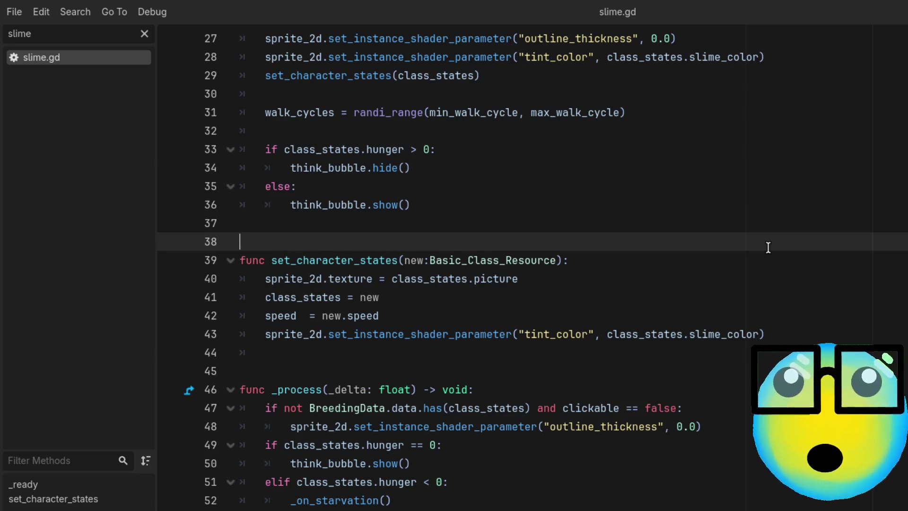
scroll(768, 247, "up", 3)
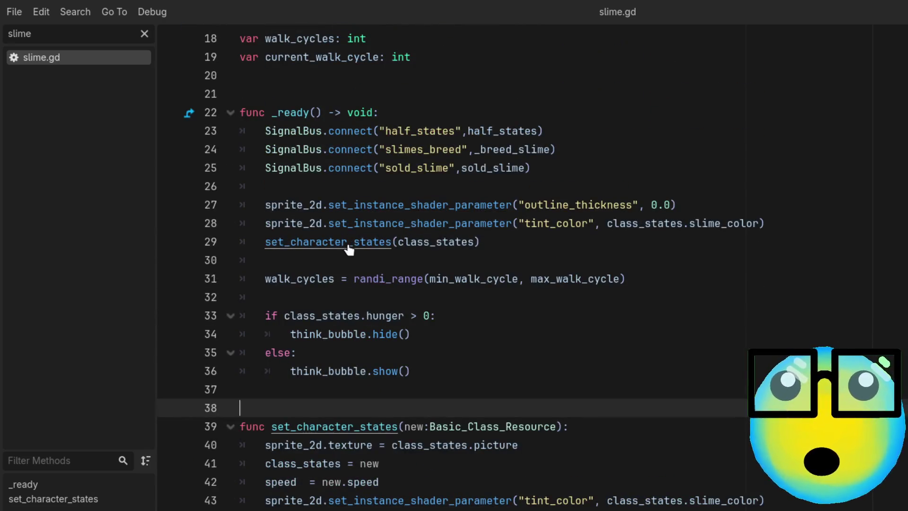
left_click(349, 245, "ctrl")
scroll(745, 469, "down", 1)
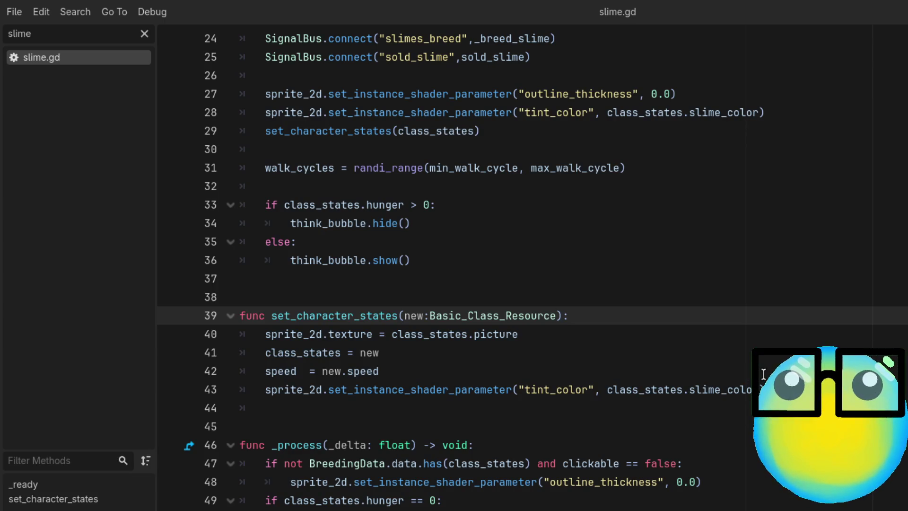
left_click(145, 34)
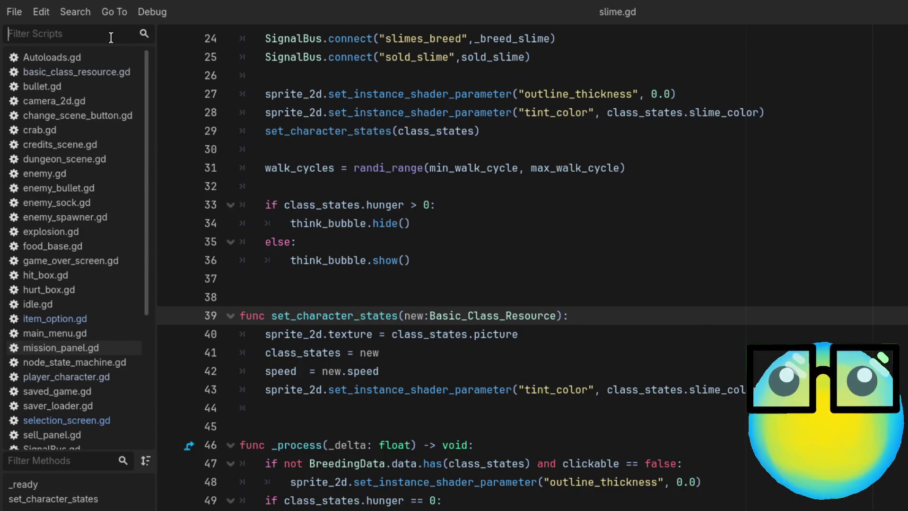
scroll(300, 265, "down", 3)
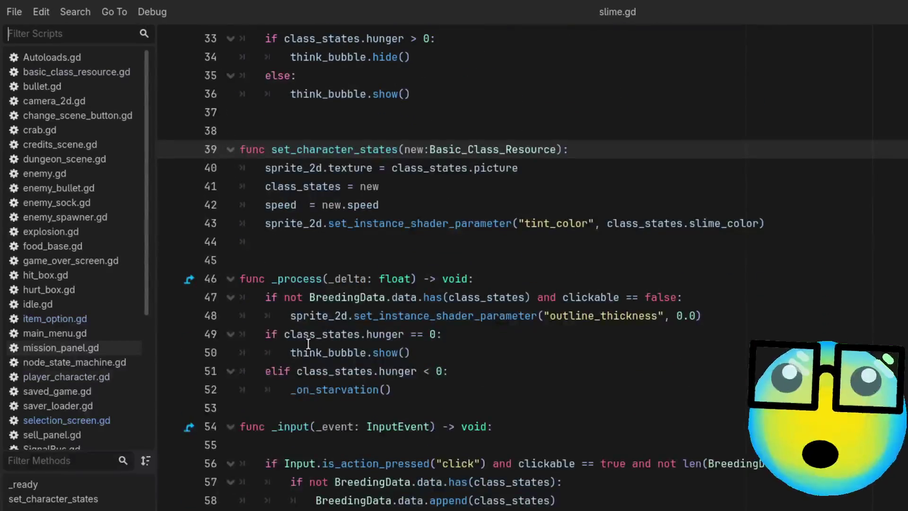
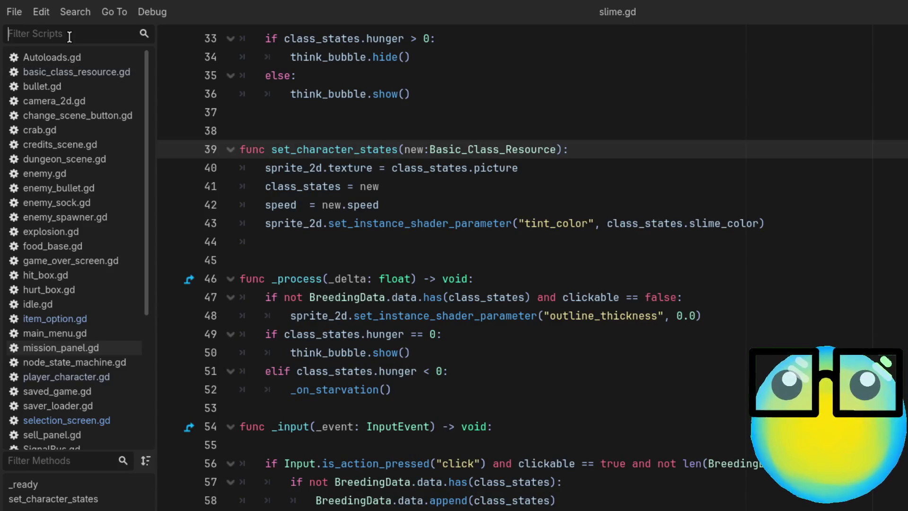
Filter the scripts by 'pla' and open player_character.gd to read its _ready function
type("pl")
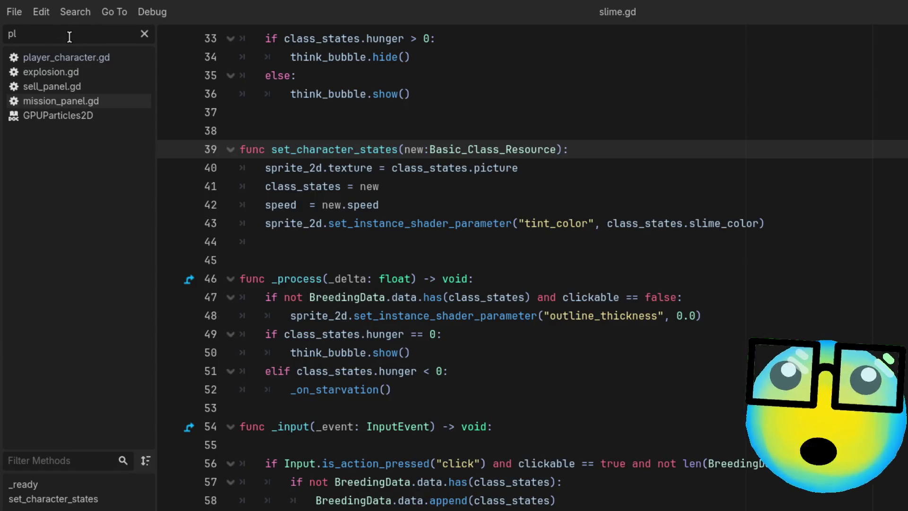
type("a")
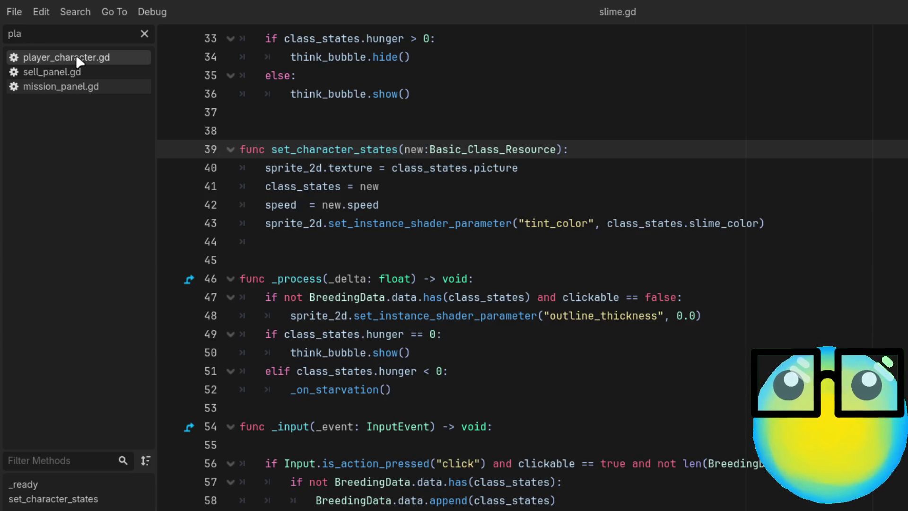
left_click(76, 57)
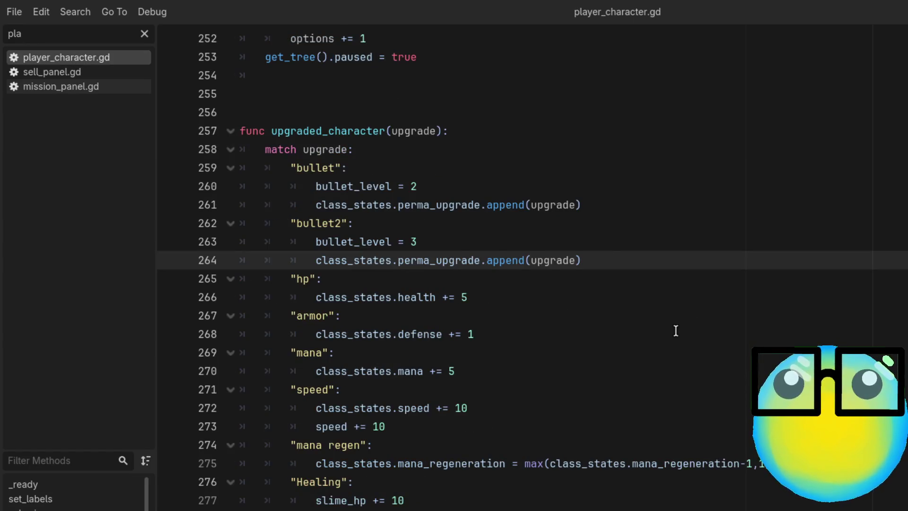
scroll(675, 330, "down", 2)
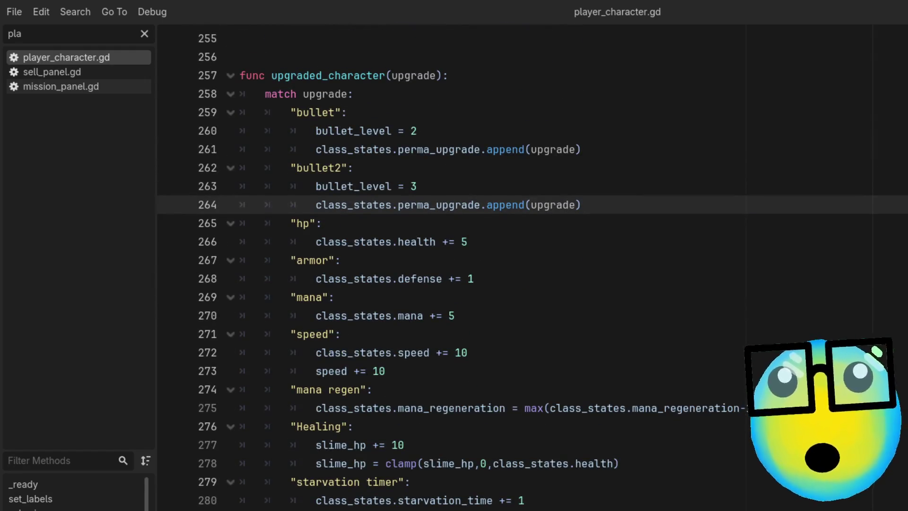
scroll(472, 264, "up", 20)
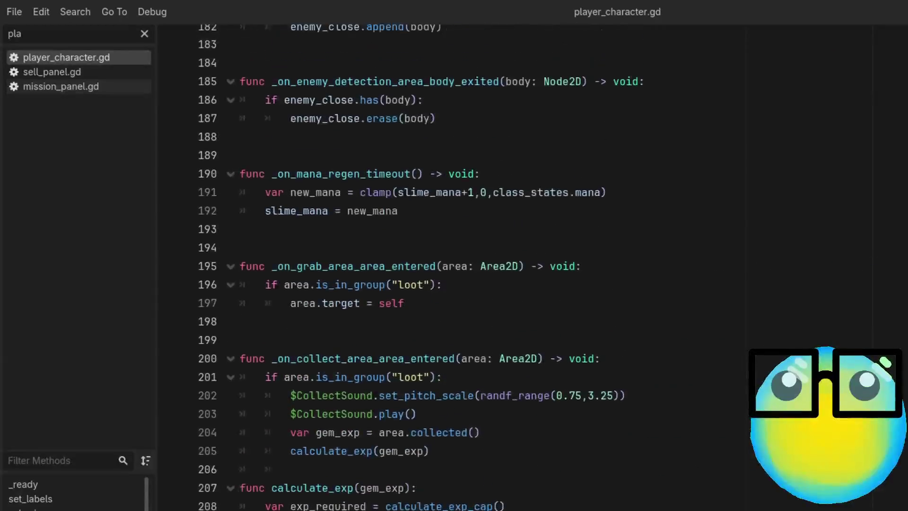
scroll(473, 265, "up", 15)
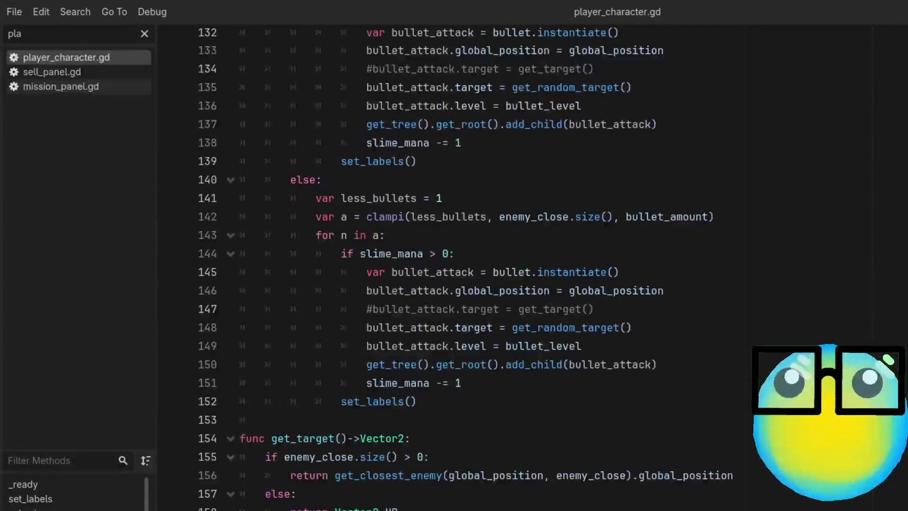
scroll(473, 264, "up", 10)
scroll(454, 264, "up", 10)
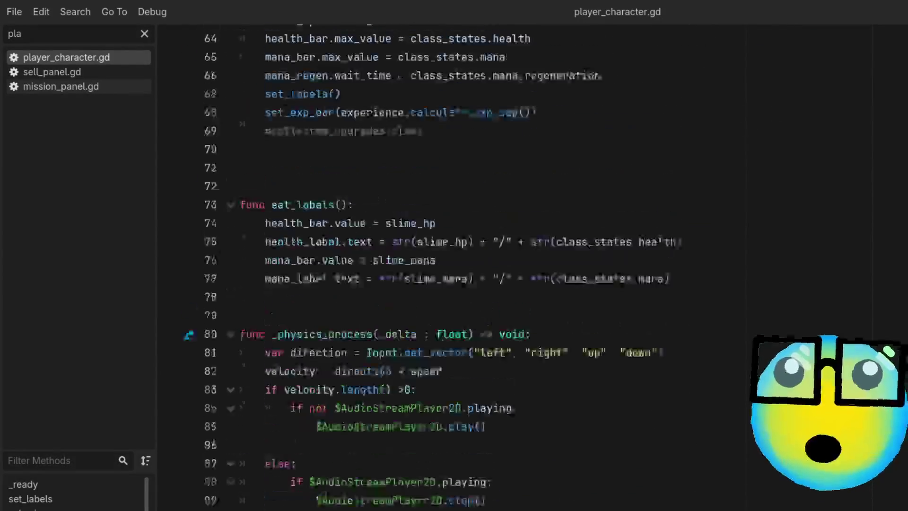
scroll(828, 291, "down", 1)
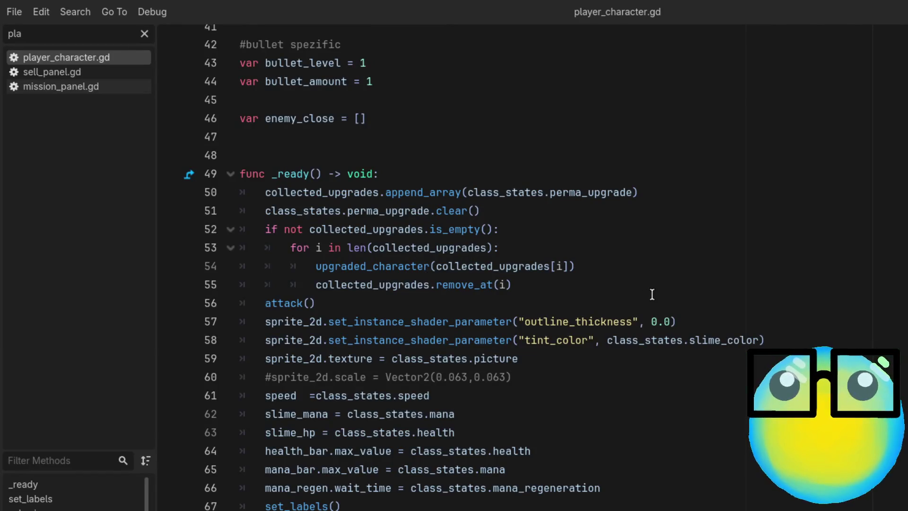
scroll(651, 294, "up", 1)
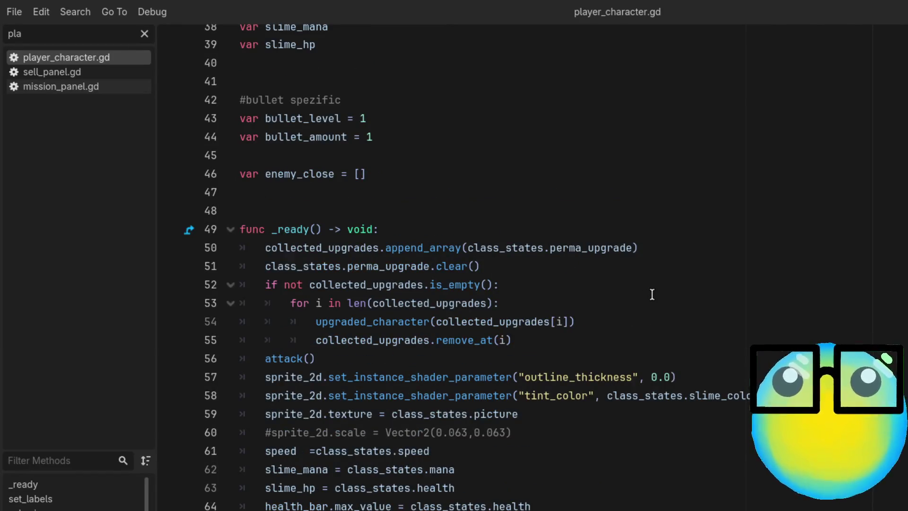
scroll(652, 294, "down", 1)
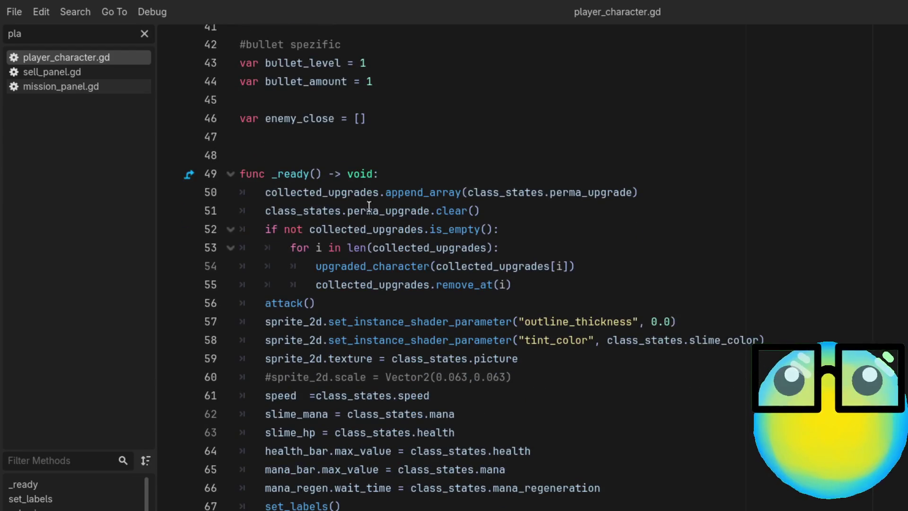
Jump to the upgraded_character definition, return to _ready, and clear the script filter
left_click(338, 273, "ctrl")
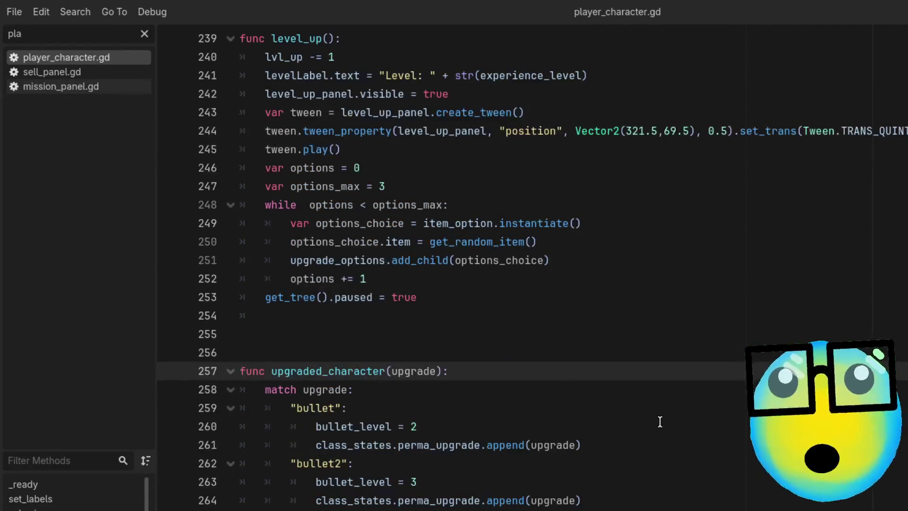
key("alt+Left")
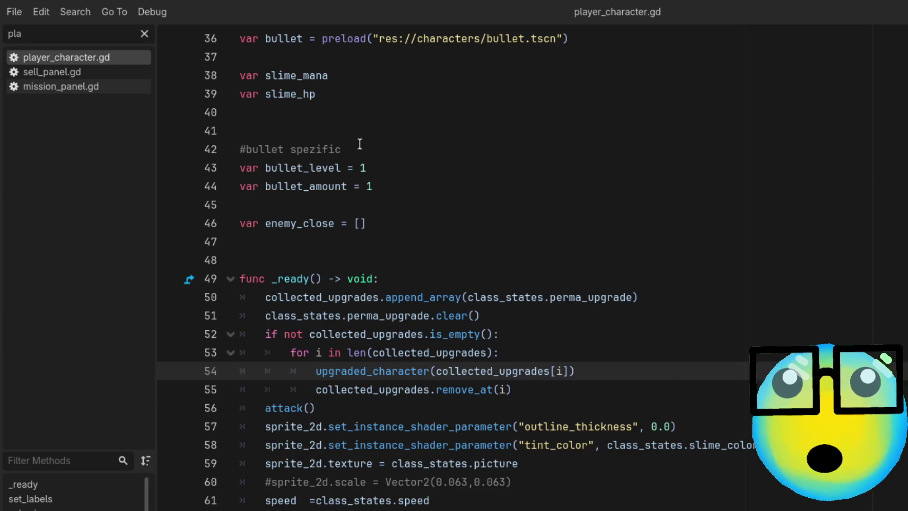
left_click(92, 34)
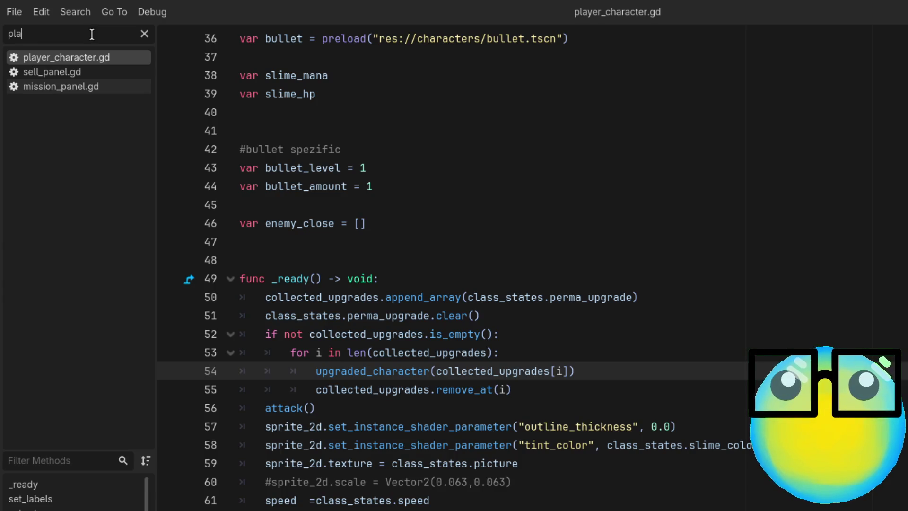
key("BackSpace")
key("BackSpace")
key("BackSpace")
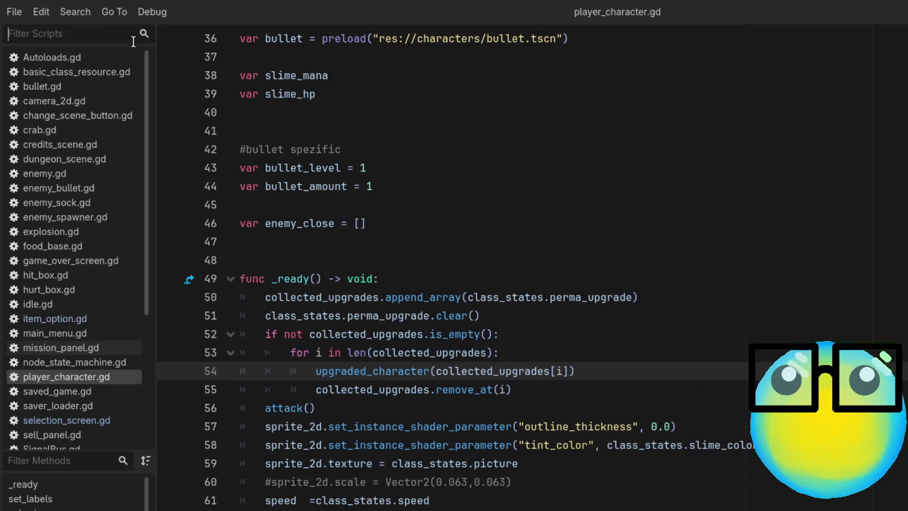
scroll(526, 213, "down", 5)
scroll(526, 213, "up", 1)
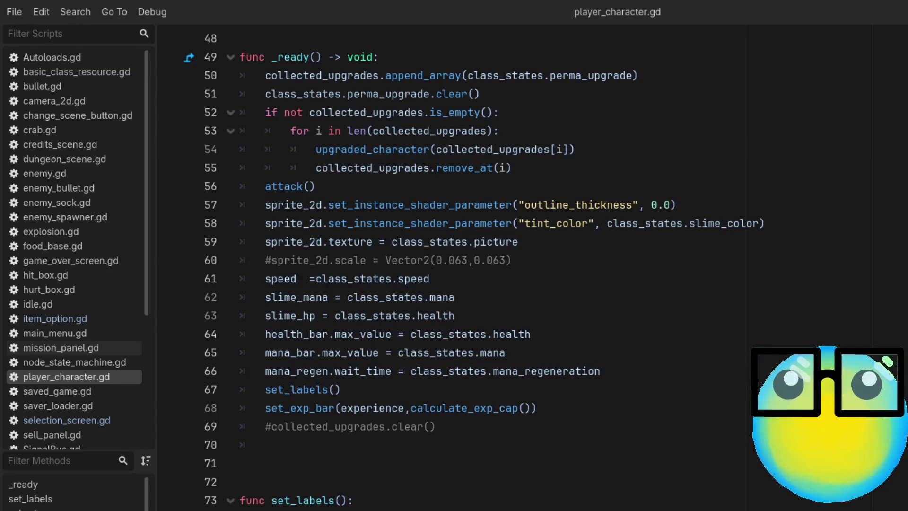
scroll(454, 265, "up", 1)
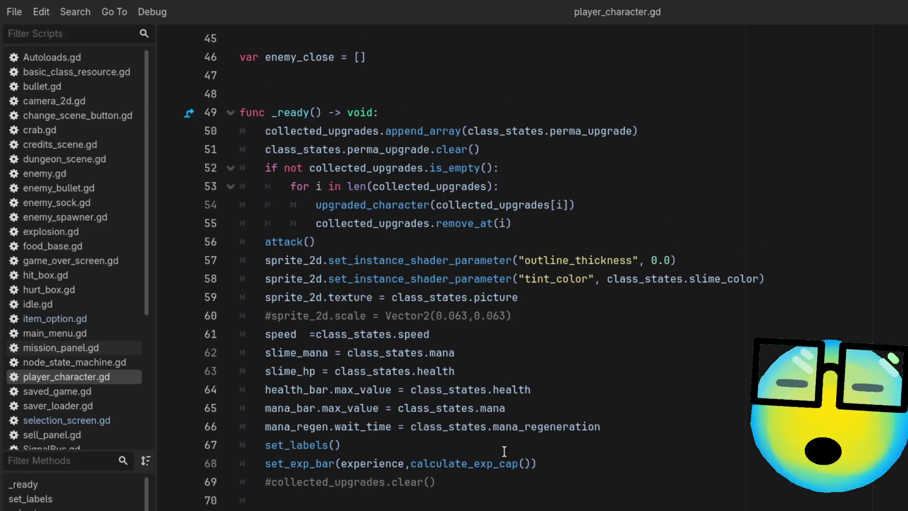
scroll(503, 447, "up", 3)
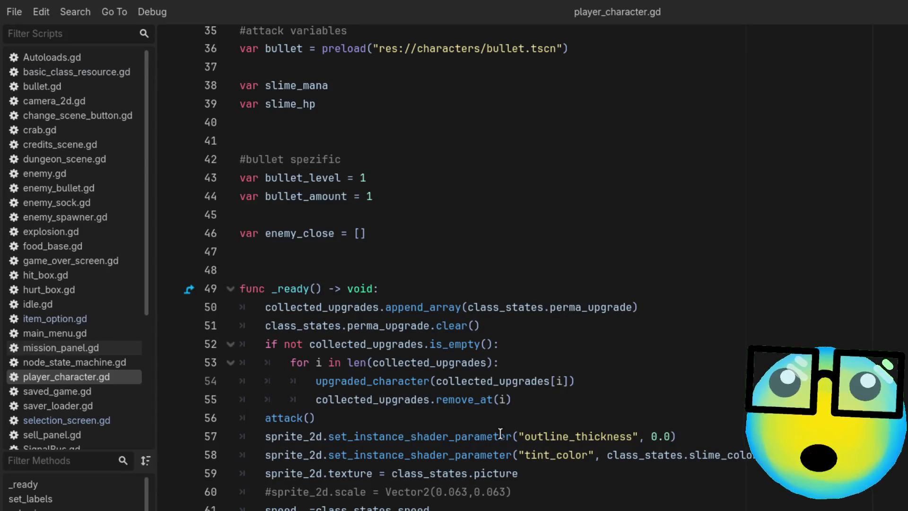
scroll(500, 433, "down", 2)
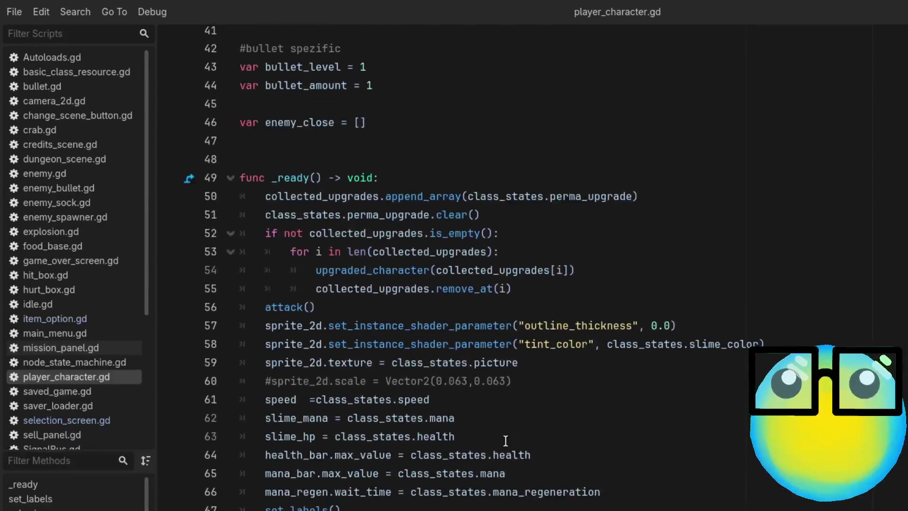
scroll(774, 478, "down", 4)
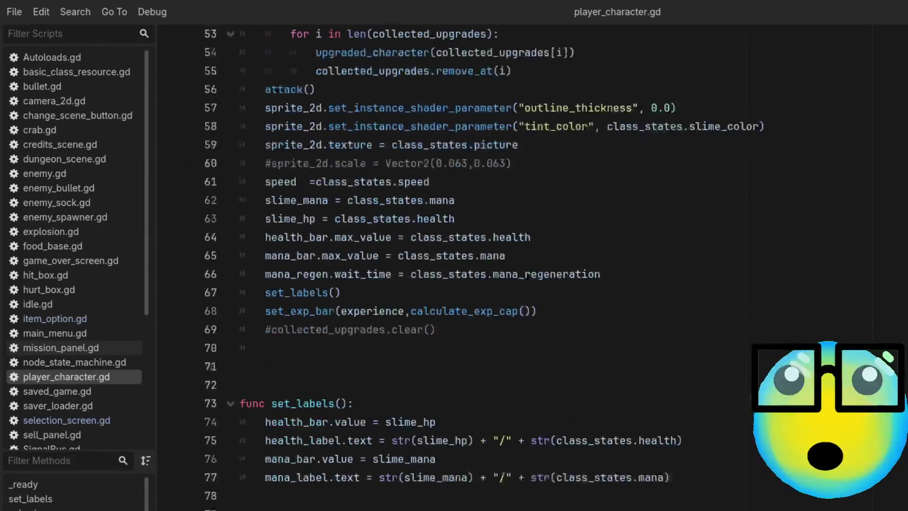
scroll(775, 477, "up", 2)
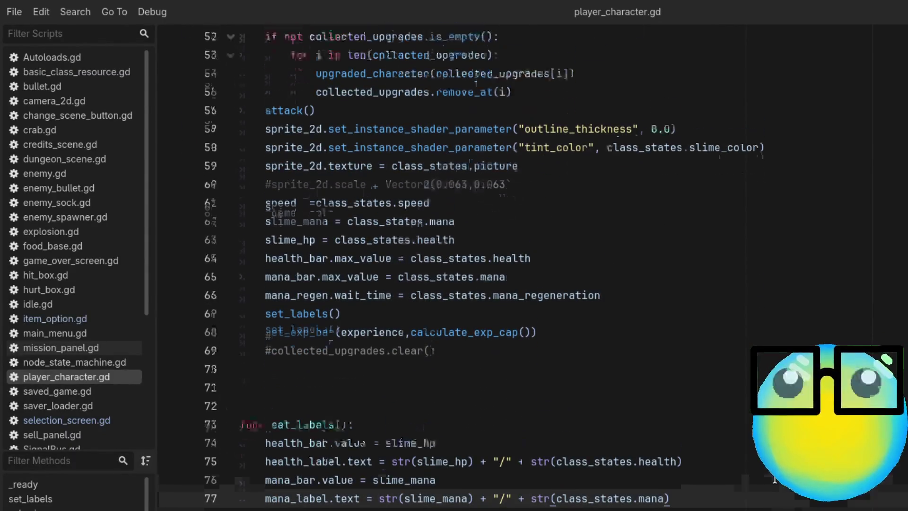
scroll(774, 478, "down", 1)
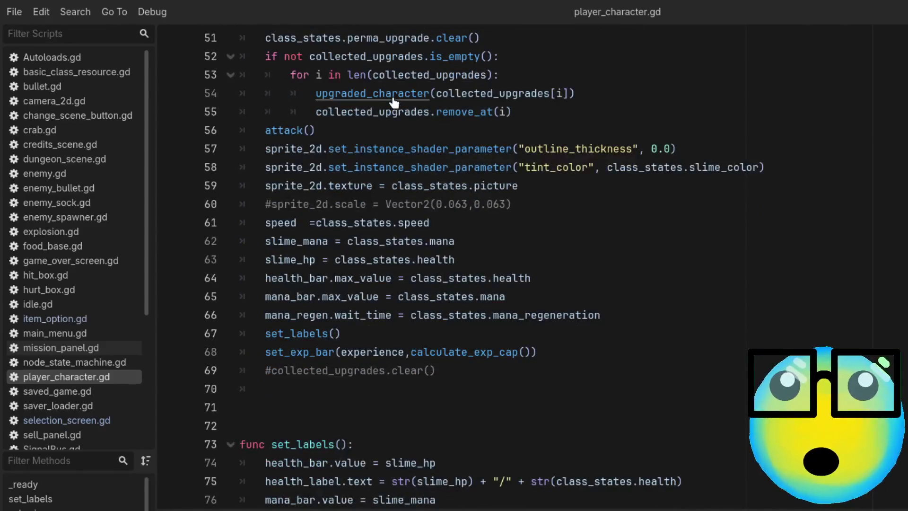
left_click(397, 93, "ctrl")
key("alt+Left")
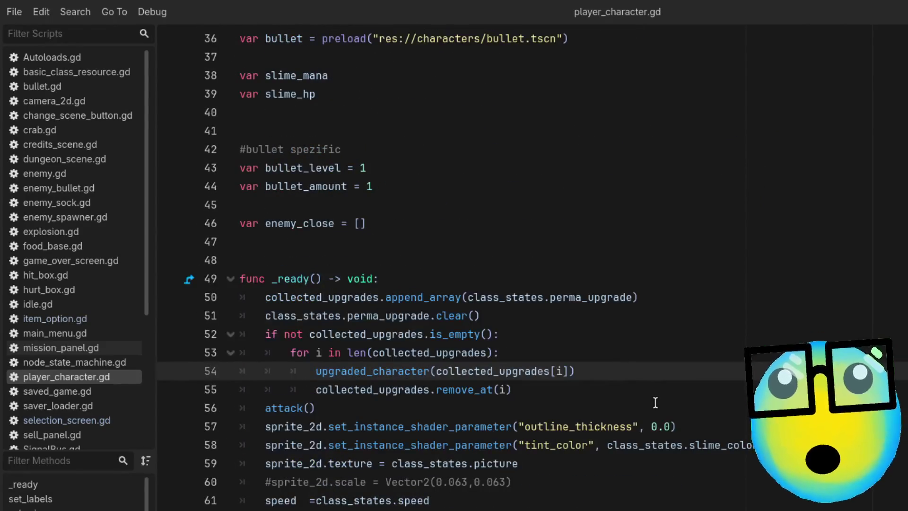
scroll(655, 403, "down", 8)
scroll(655, 402, "up", 1)
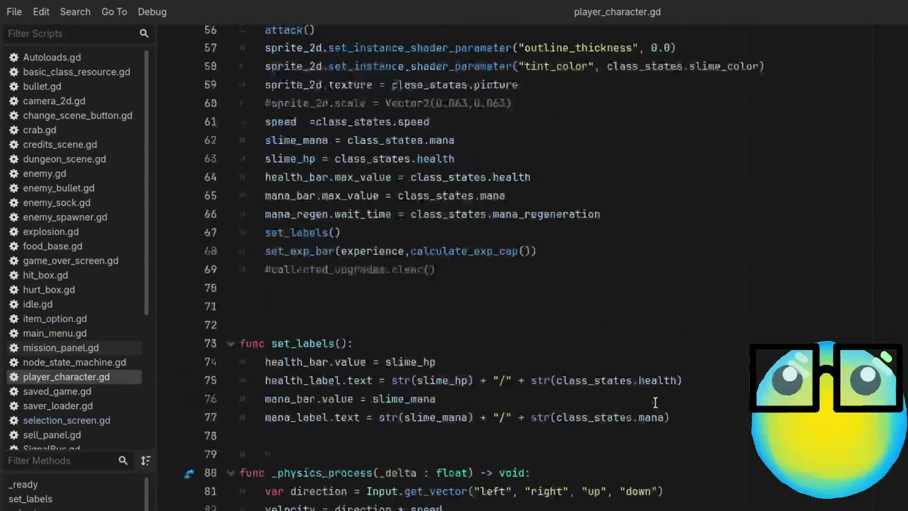
scroll(654, 403, "down", 6)
scroll(654, 402, "down", 2)
scroll(655, 402, "down", 9)
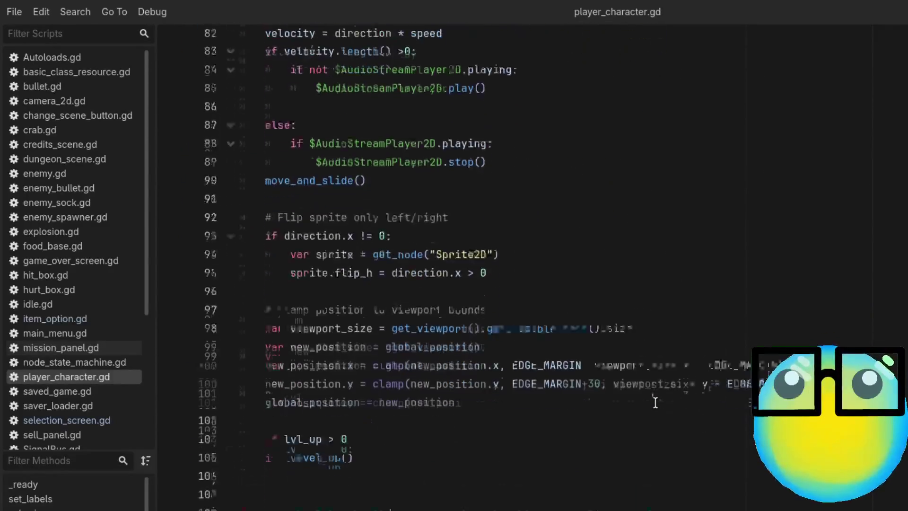
scroll(655, 402, "down", 3)
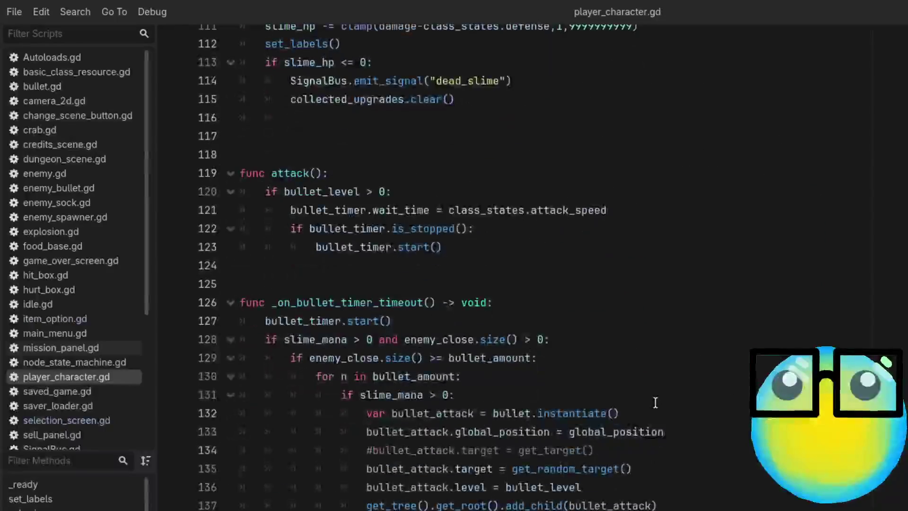
left_click(65, 30)
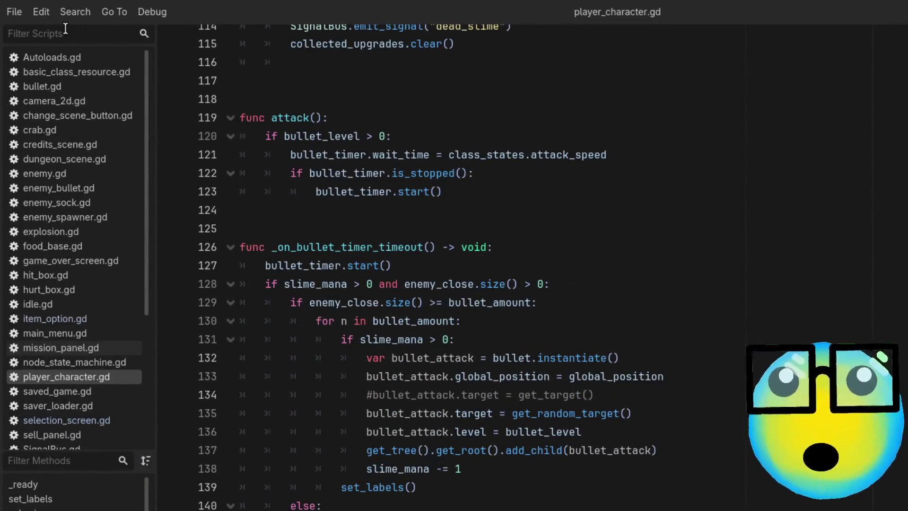
Filter by 'slime', open slime.gd to review set_character_states near line 42, then clear the filter
type("slime")
left_click(60, 60)
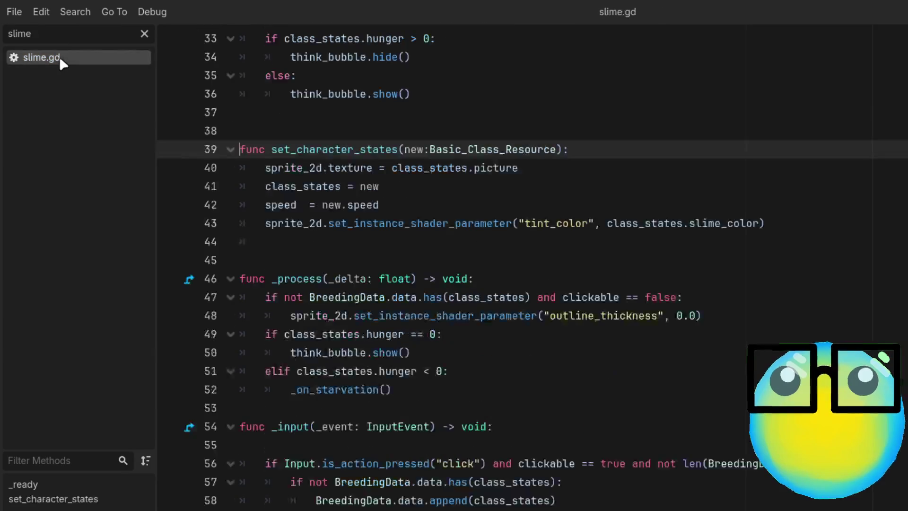
scroll(477, 239, "up", 1)
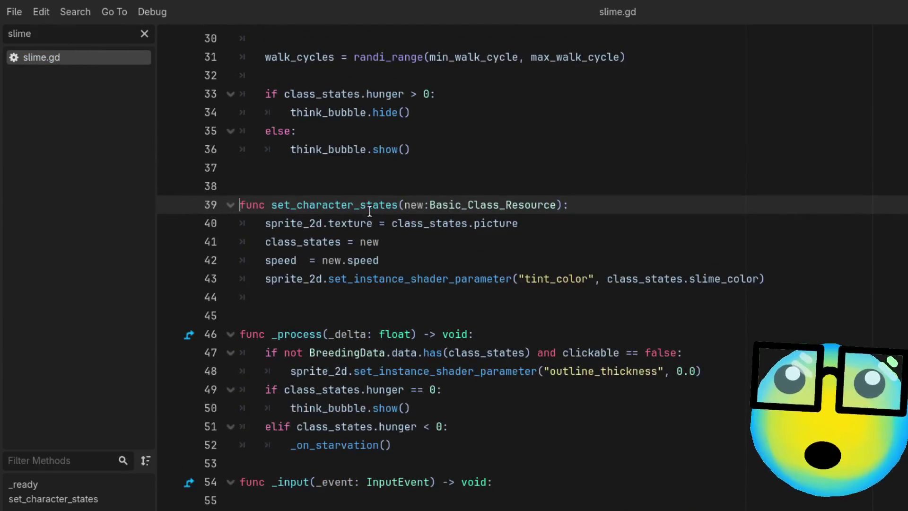
left_click(525, 255)
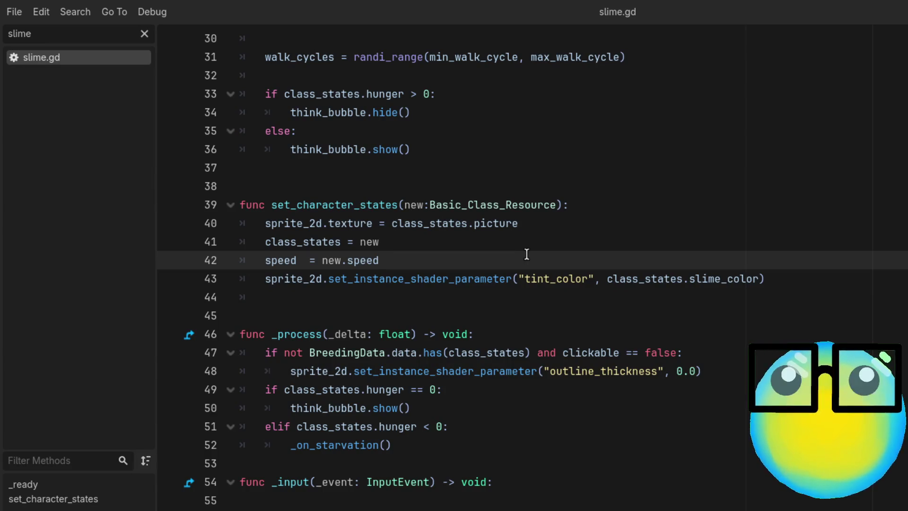
scroll(526, 253, "up", 1)
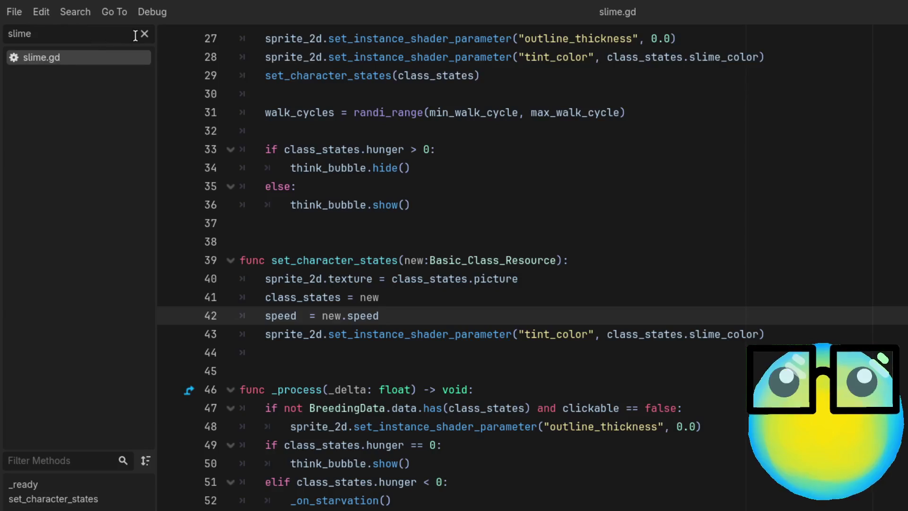
left_click(143, 33)
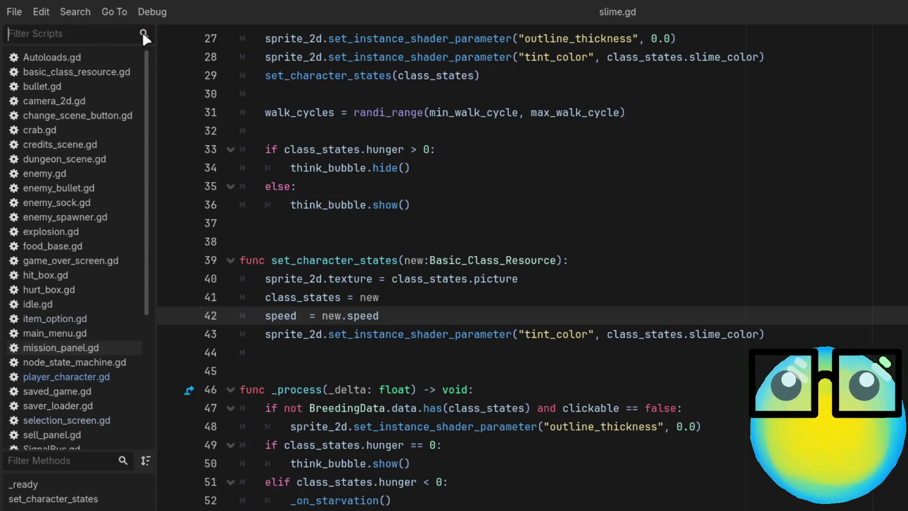
Open player_character.gd via the 'pla' filter and scroll down to its level-up code
type("pla")
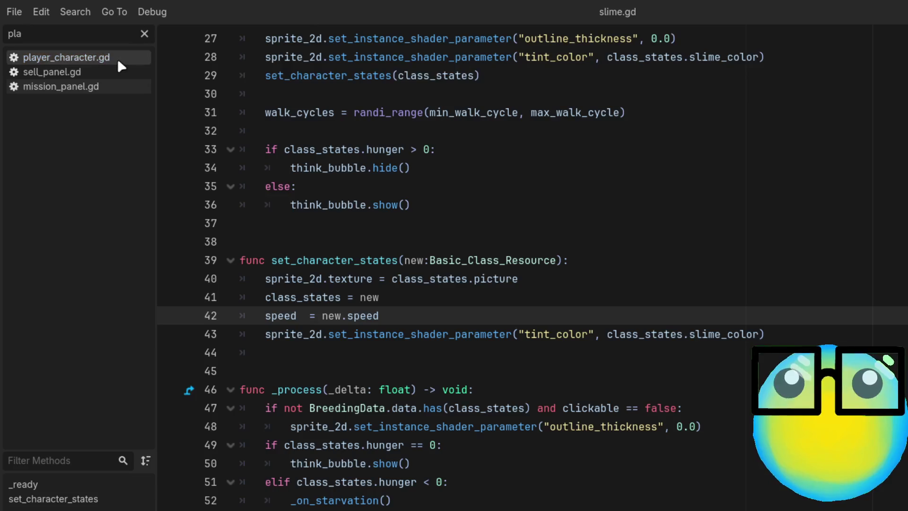
left_click(117, 59)
scroll(366, 463, "down", 4)
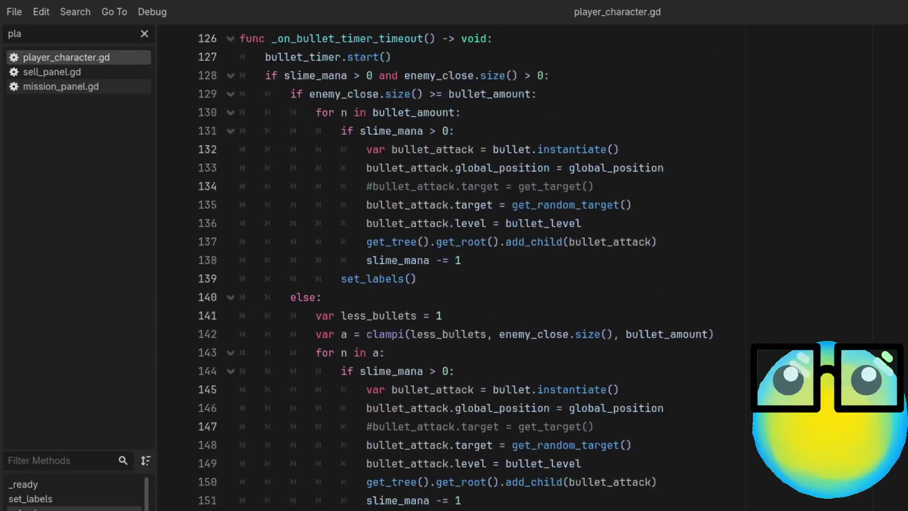
scroll(460, 487, "down", 4)
scroll(461, 487, "down", 2)
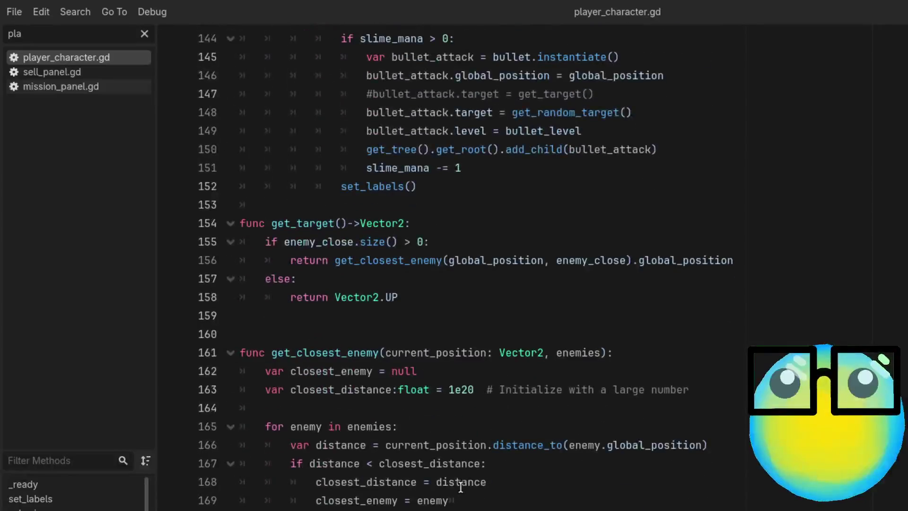
scroll(605, 456, "down", 20)
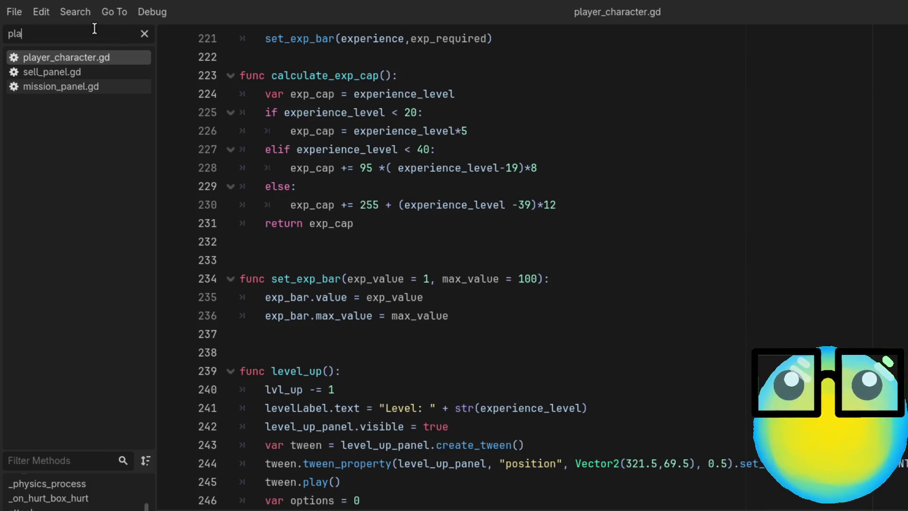
key("BackSpace")
key("BackSpace")
key("BackSpace")
Open slime.gd via the 'sli' filter, examine lines 40–43 of set_character_states, then clear the filter
type("sli")
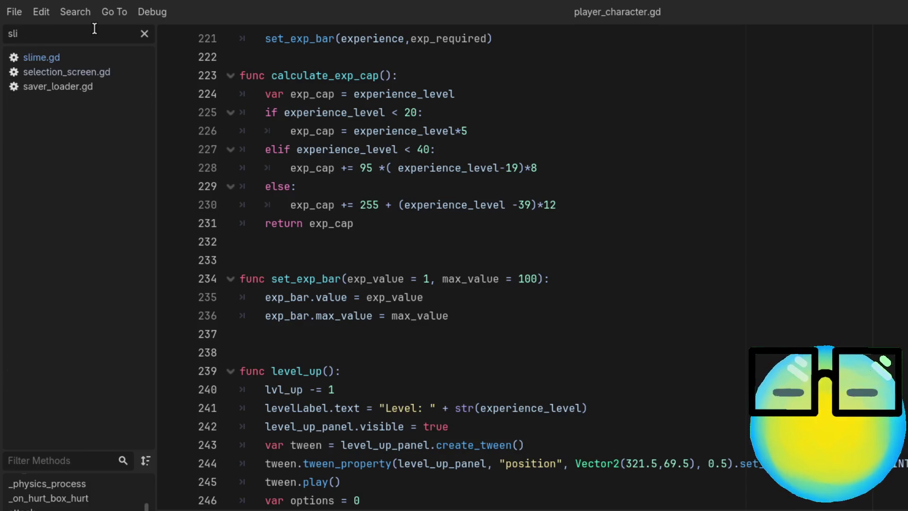
left_click(98, 59)
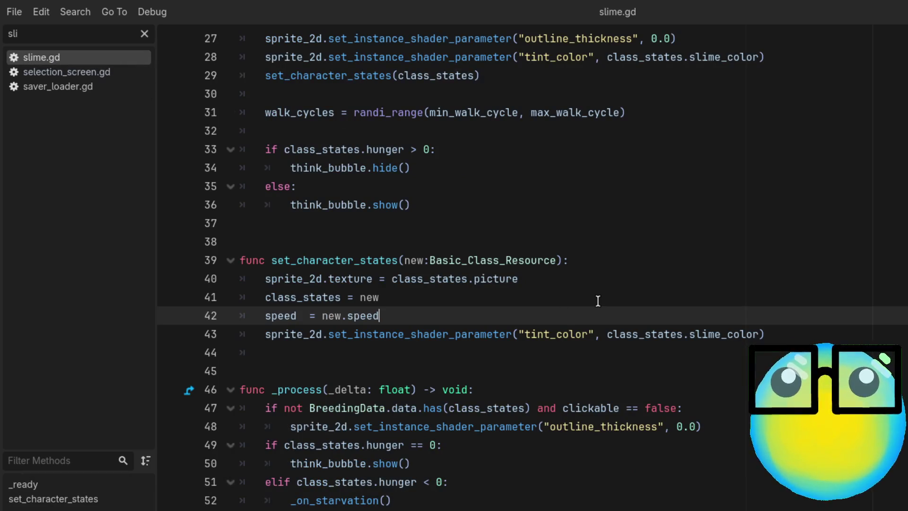
left_click(620, 296)
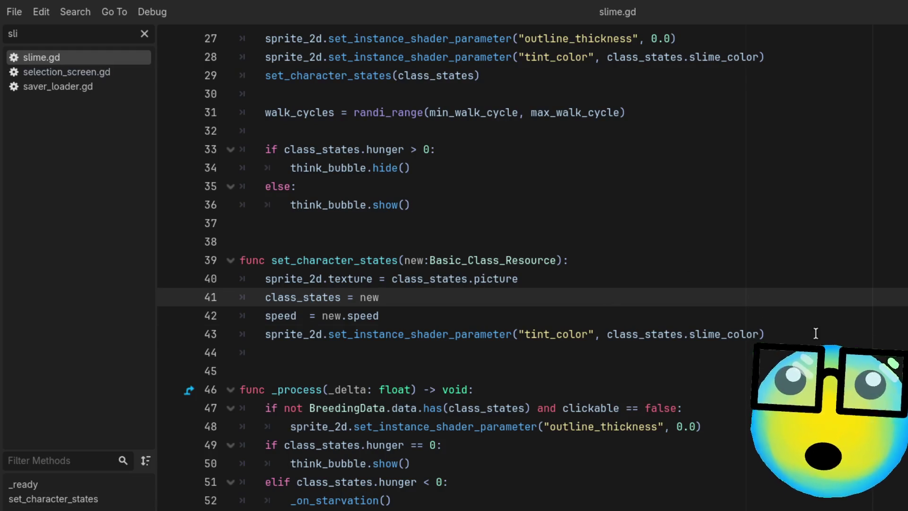
mouse_move(815, 333)
left_mouse_down()
mouse_move(259, 312)
mouse_move(255, 279)
left_mouse_up()
left_click(399, 313)
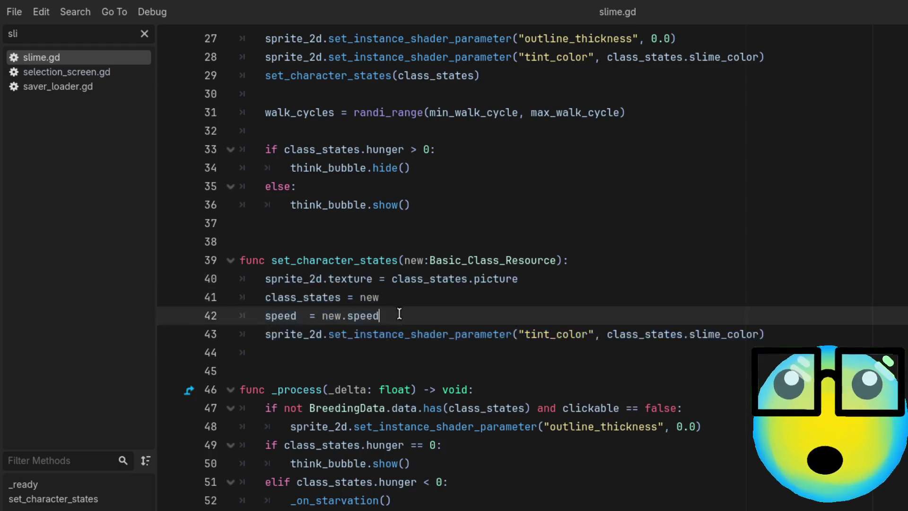
double_click(326, 316)
left_click(632, 316)
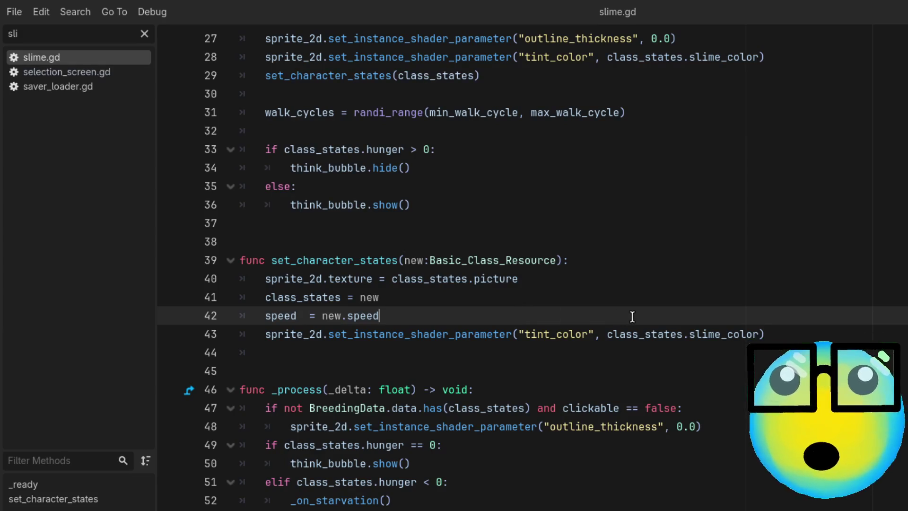
scroll(632, 316, "up", 1)
scroll(632, 316, "down", 1)
scroll(632, 316, "up", 1)
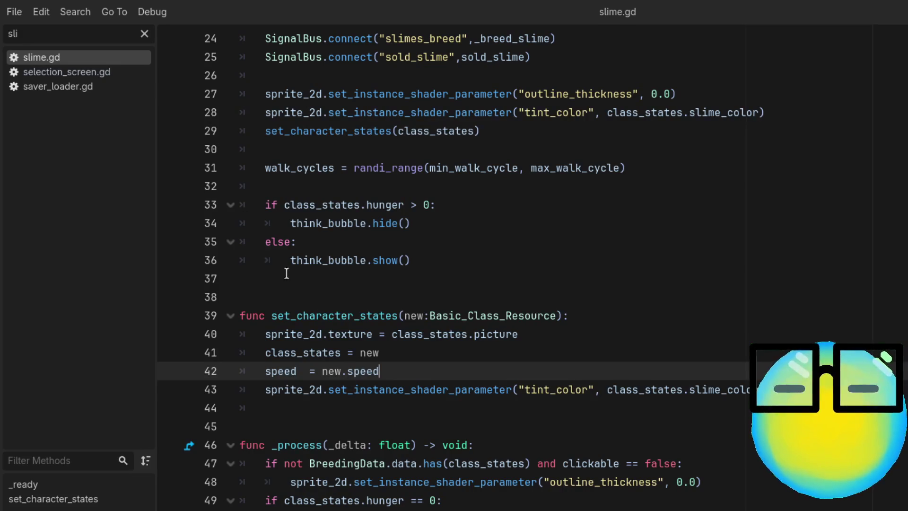
left_click(146, 33)
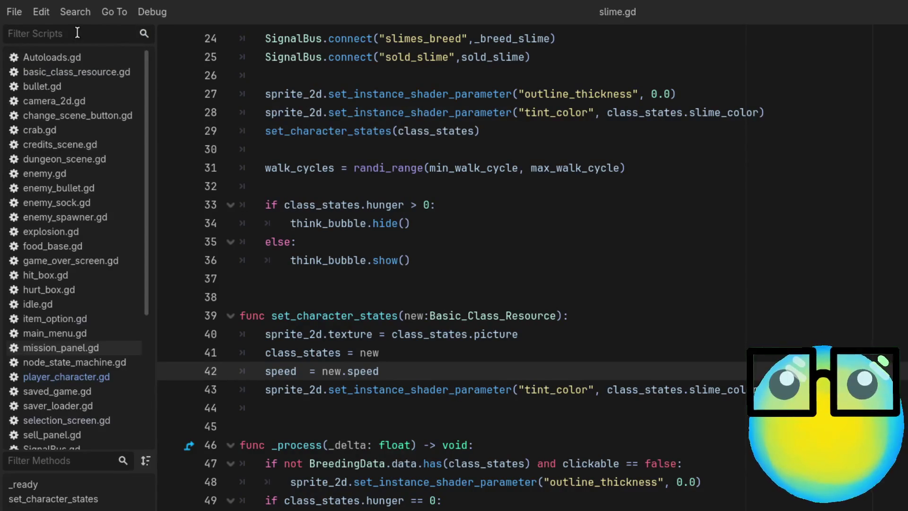
Filter by 'sel' and open selection_screen.gd at its set_information function
type("sel")
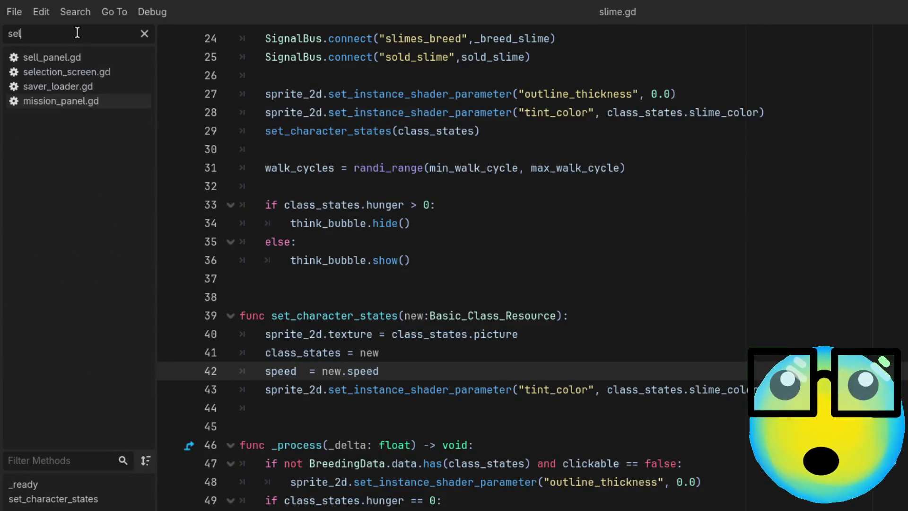
left_click(90, 70)
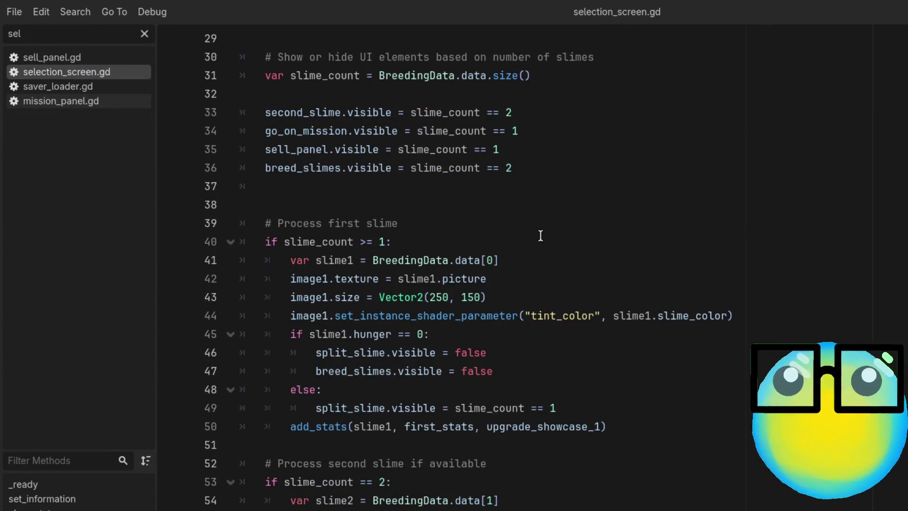
scroll(540, 235, "down", 1)
scroll(540, 235, "up", 3)
scroll(540, 235, "up", 4)
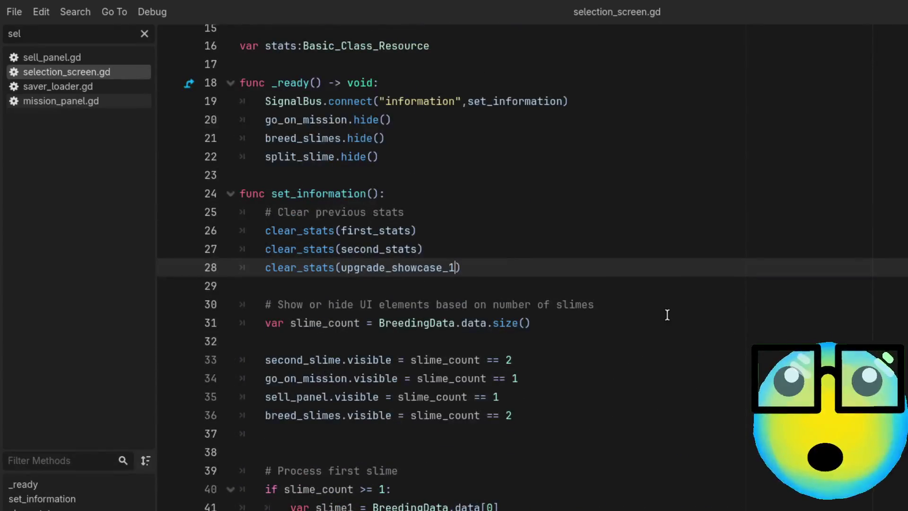
Add clear_stats(upgrade_showcase_2) after line 28 and save the script
key("Return")
type("cl")
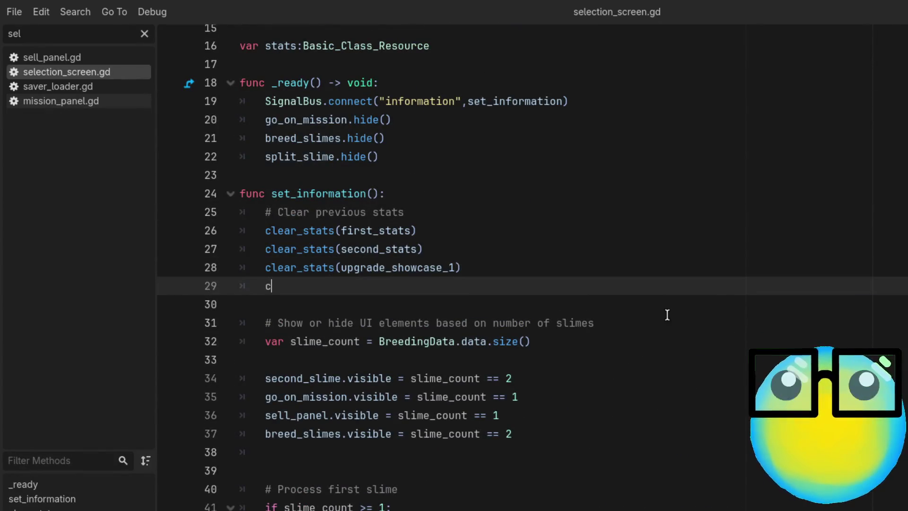
key("Return")
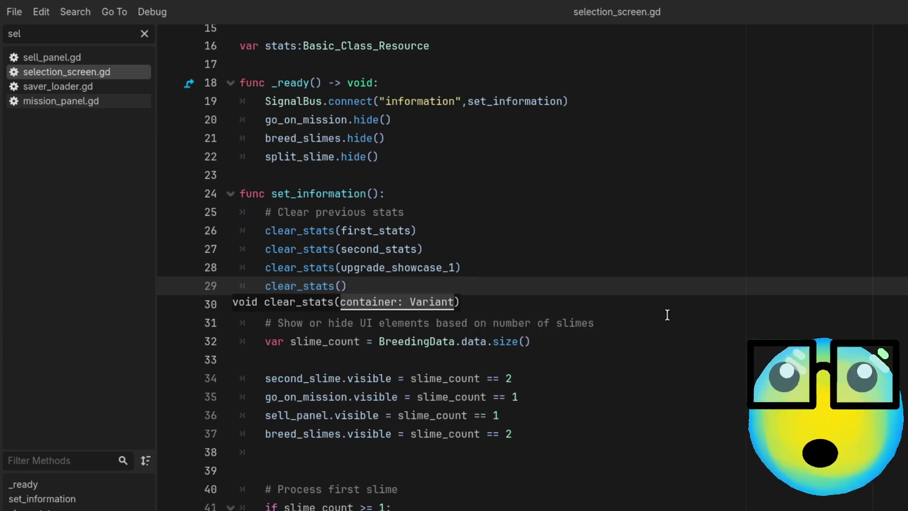
type("up")
key("Down")
key("Return")
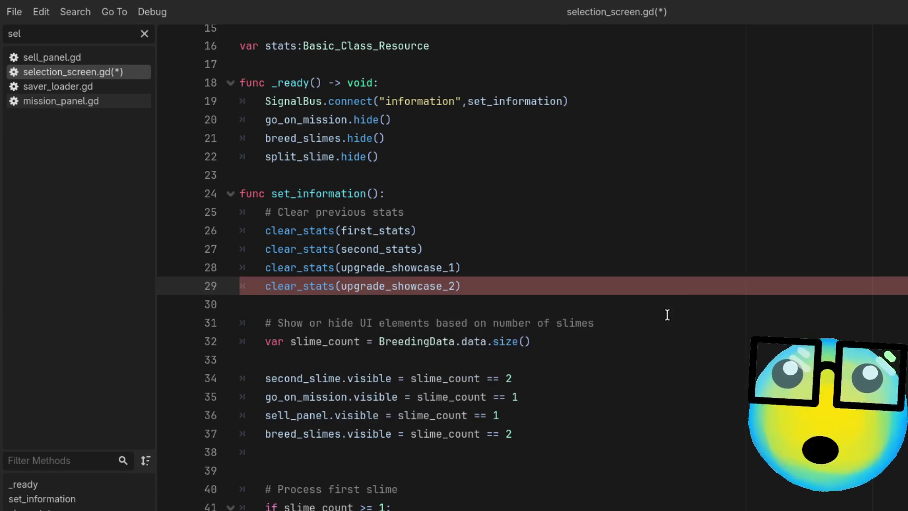
key("ctrl+s")
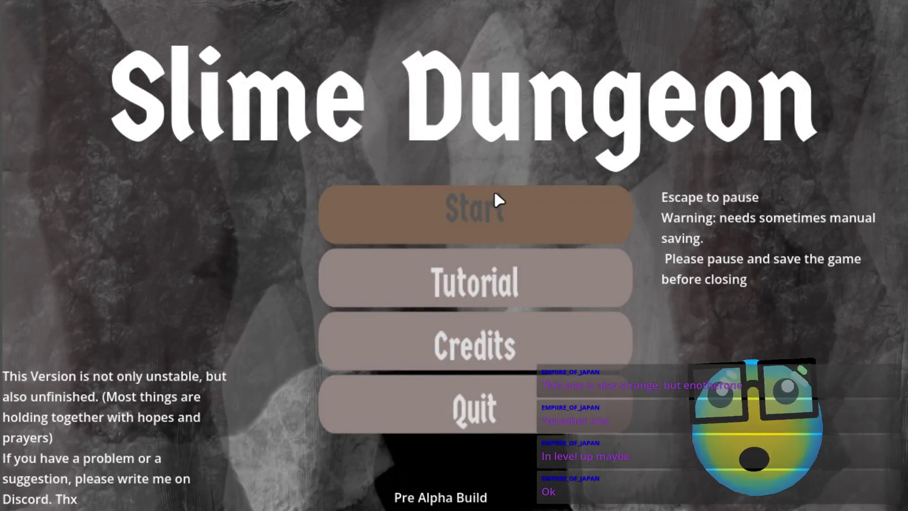
Start the game, view the blue and teal slimes' stats, and sell one for 19G
left_click(478, 214)
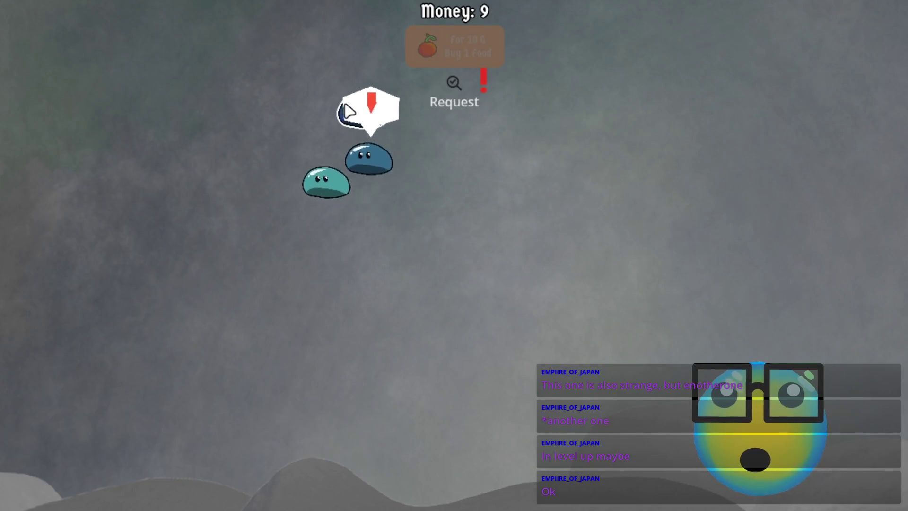
left_click(383, 158)
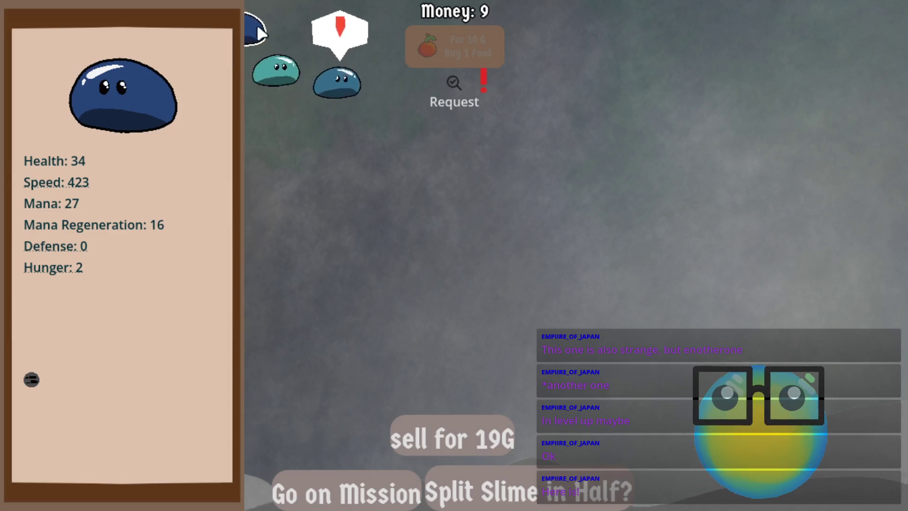
left_click(259, 24)
left_click(372, 95)
left_click(465, 444)
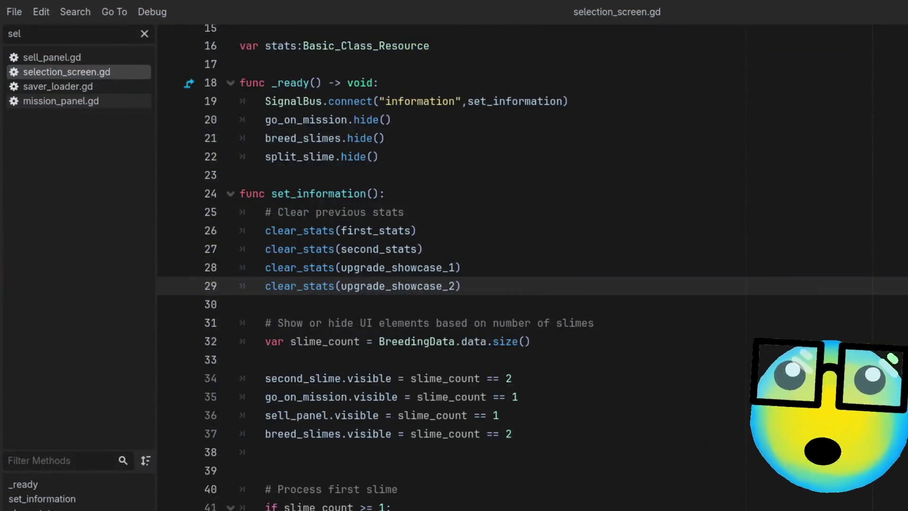
left_click(794, 338)
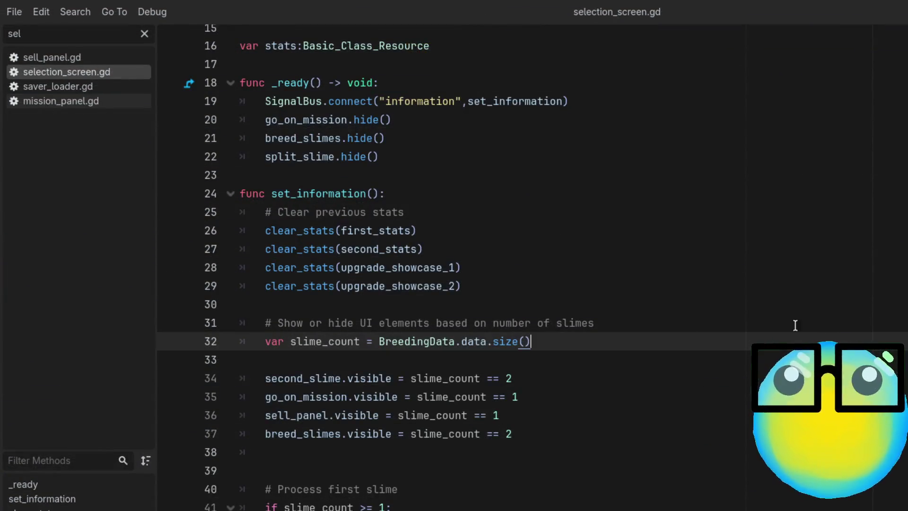
scroll(574, 360, "down", 5)
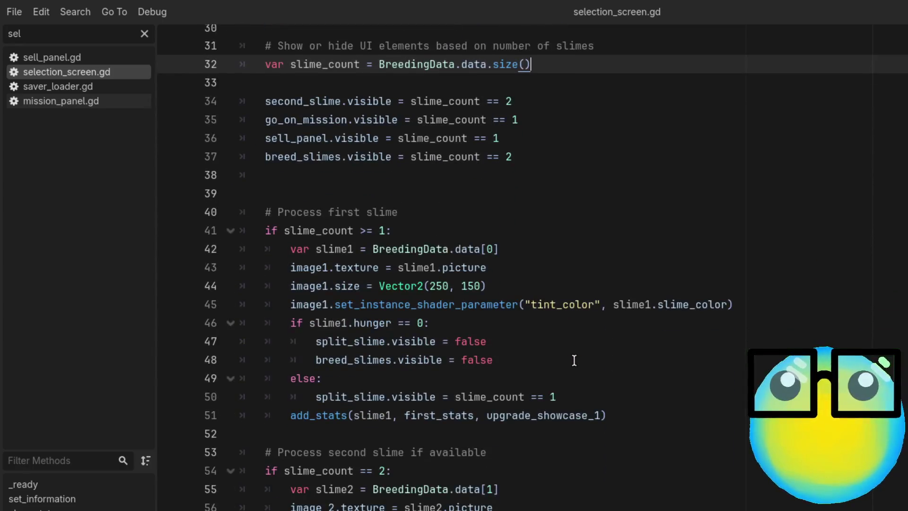
scroll(574, 360, "down", 1)
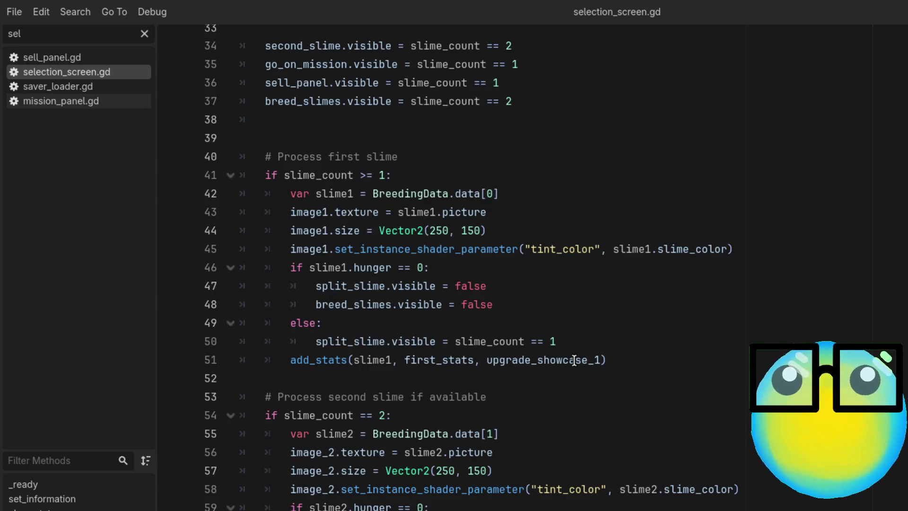
scroll(574, 361, "down", 5)
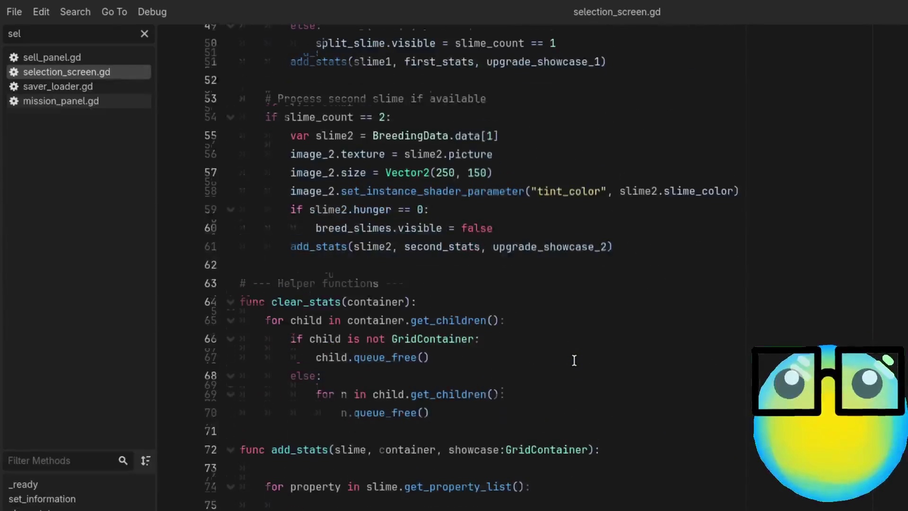
scroll(574, 360, "down", 3)
scroll(690, 263, "down", 2)
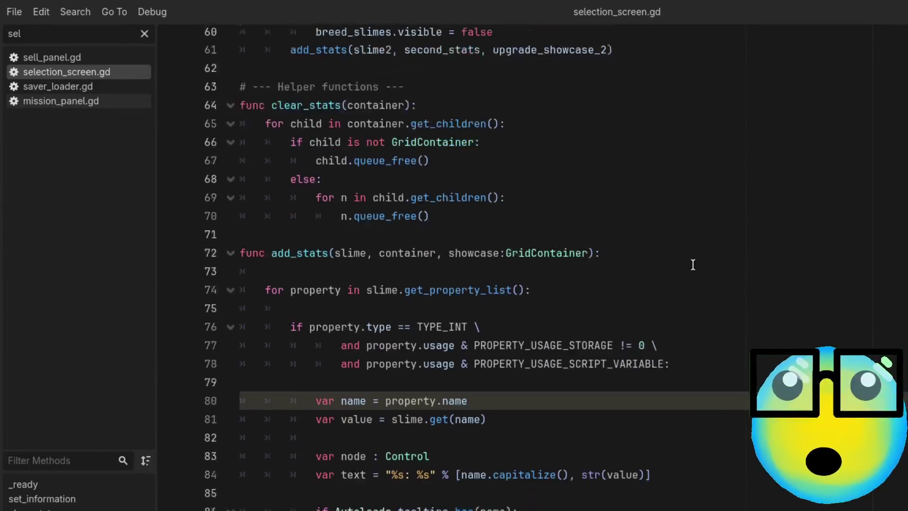
scroll(681, 277, "up", 2)
scroll(701, 277, "down", 2)
scroll(701, 277, "down", 2)
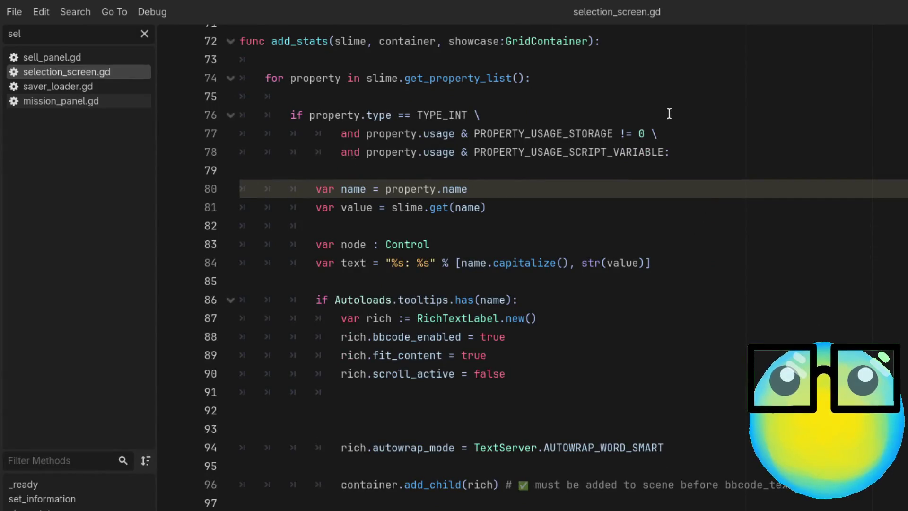
scroll(843, 319, "down", 7)
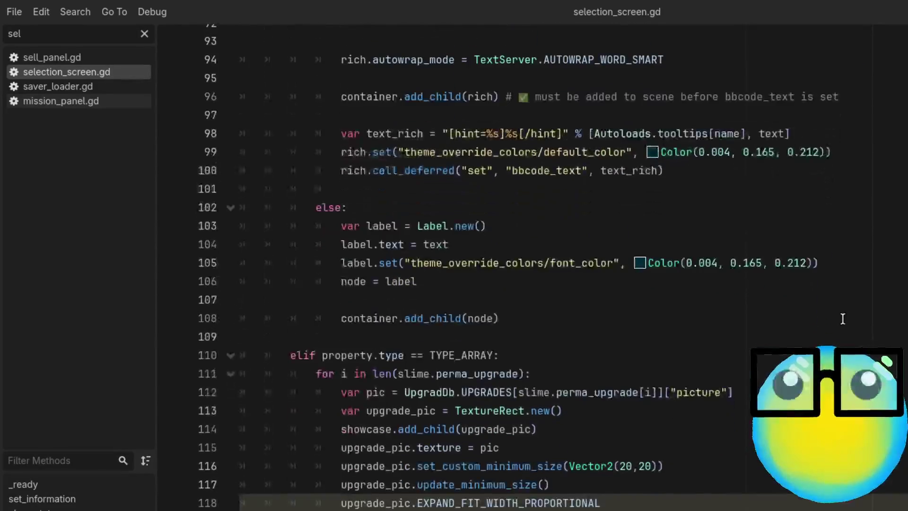
scroll(842, 319, "down", 5)
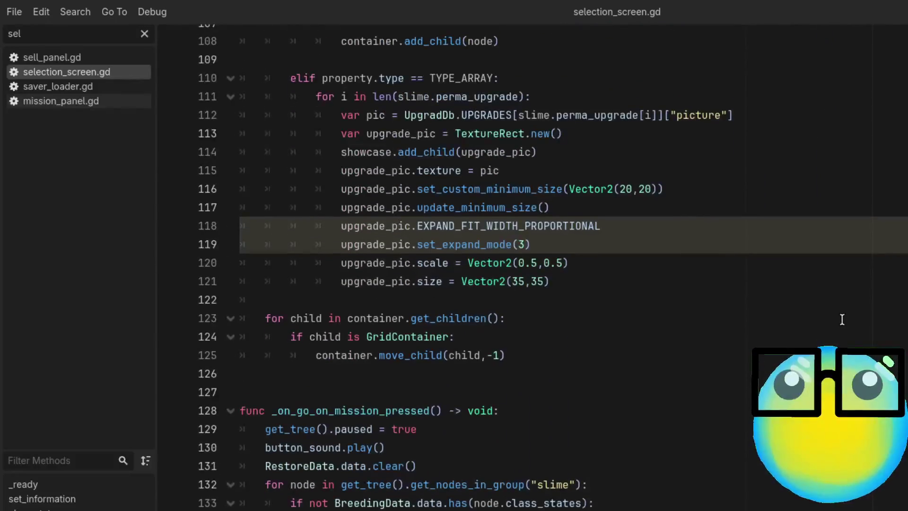
scroll(841, 319, "down", 3)
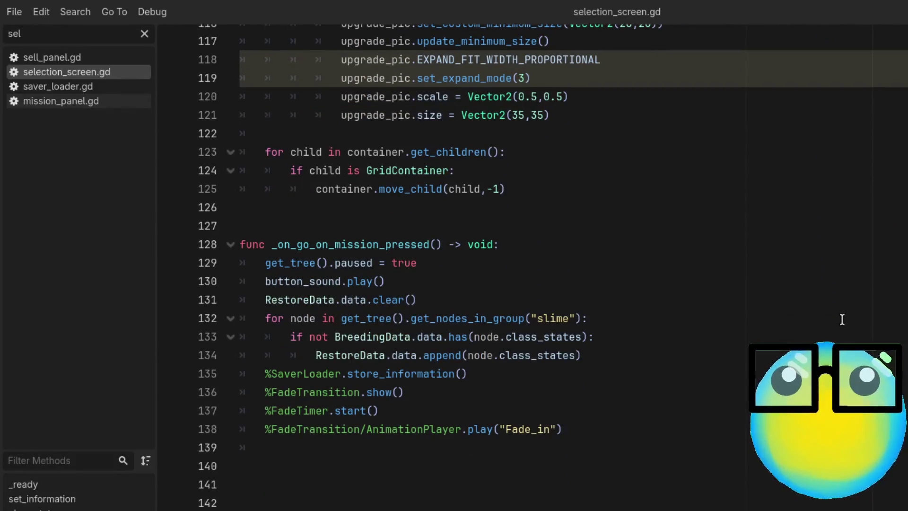
scroll(841, 319, "up", 5)
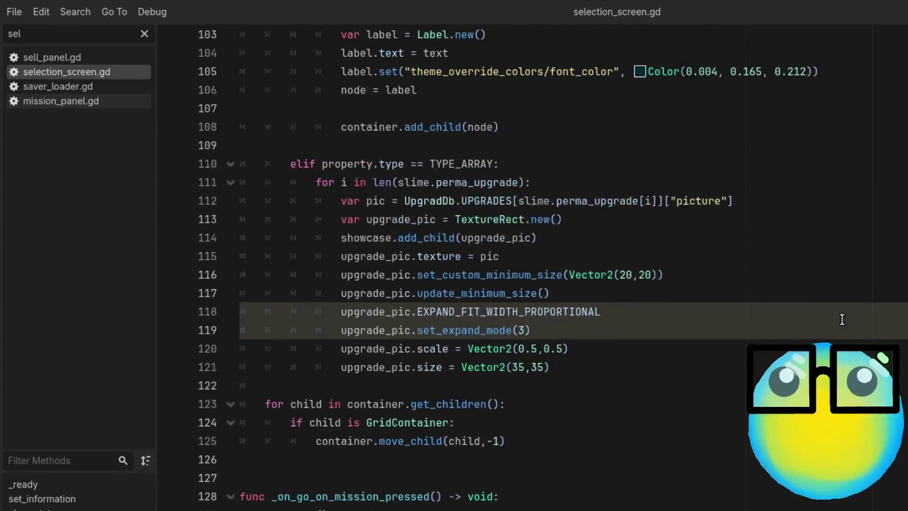
scroll(841, 319, "up", 5)
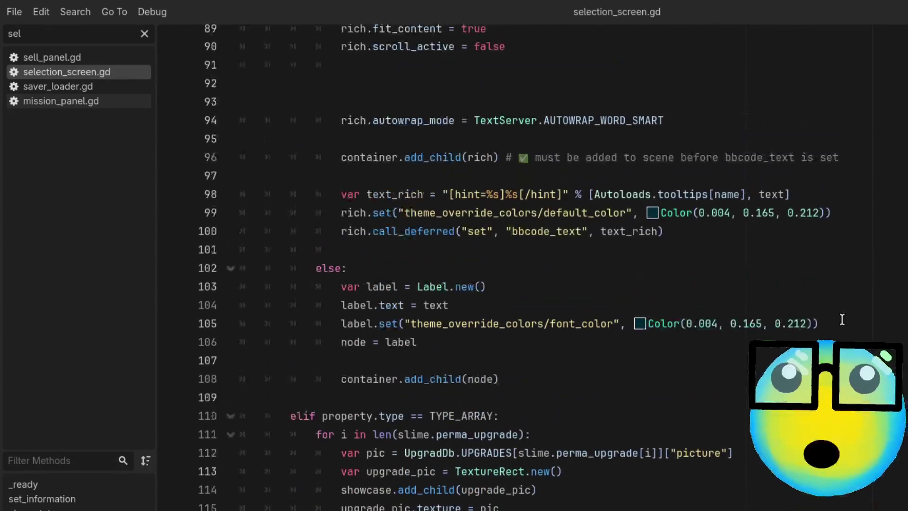
scroll(903, 317, "up", 5)
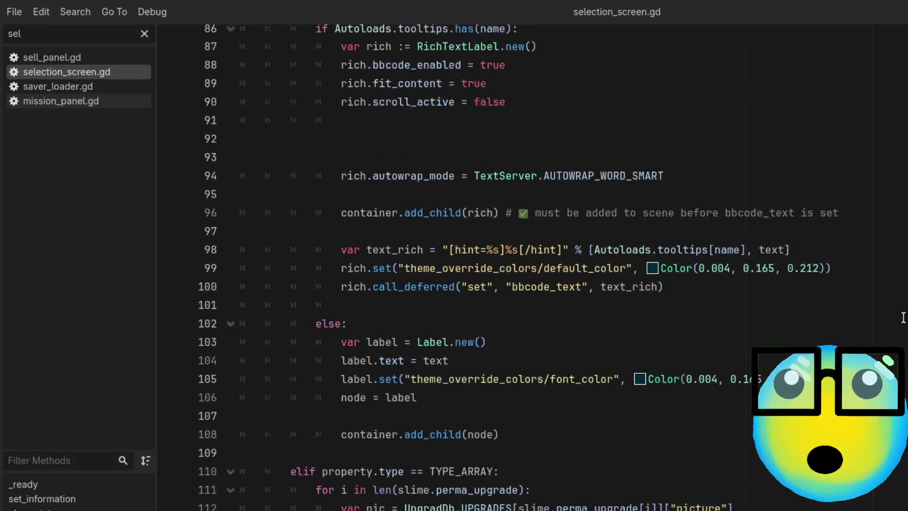
scroll(902, 316, "up", 2)
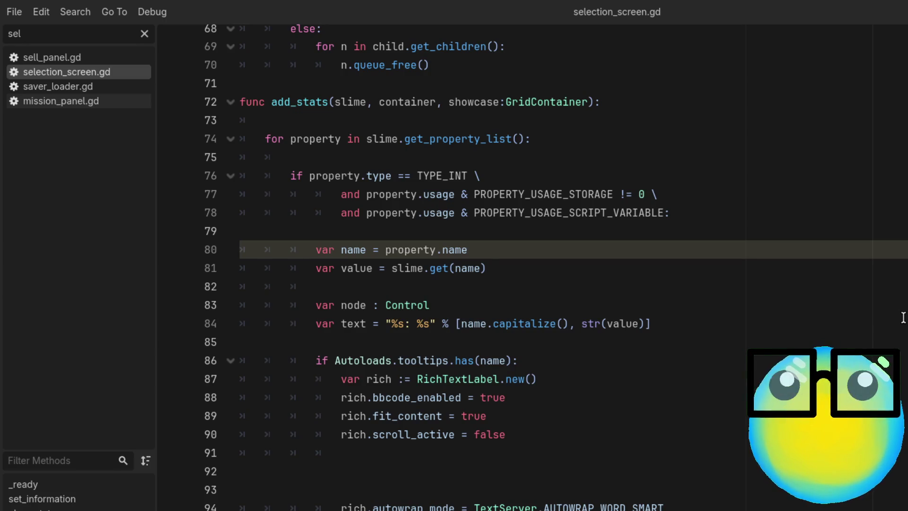
scroll(902, 317, "up", 15)
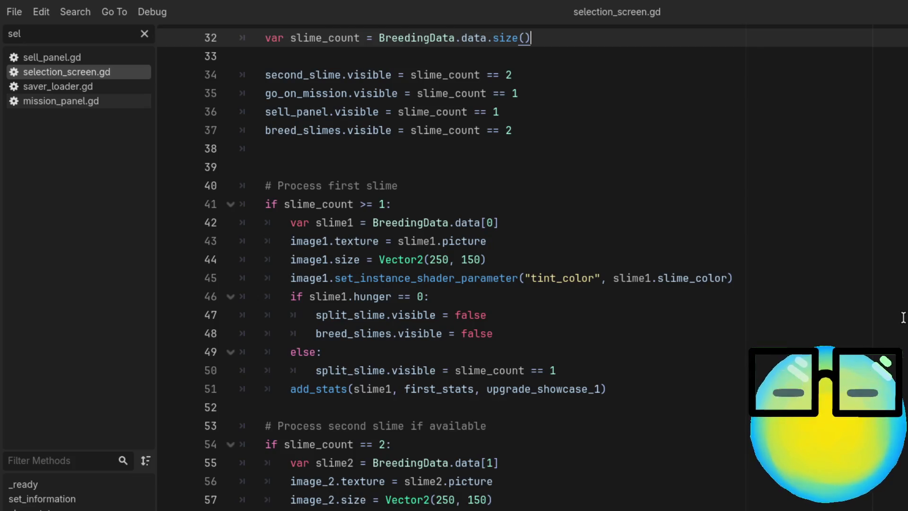
scroll(902, 317, "up", 1)
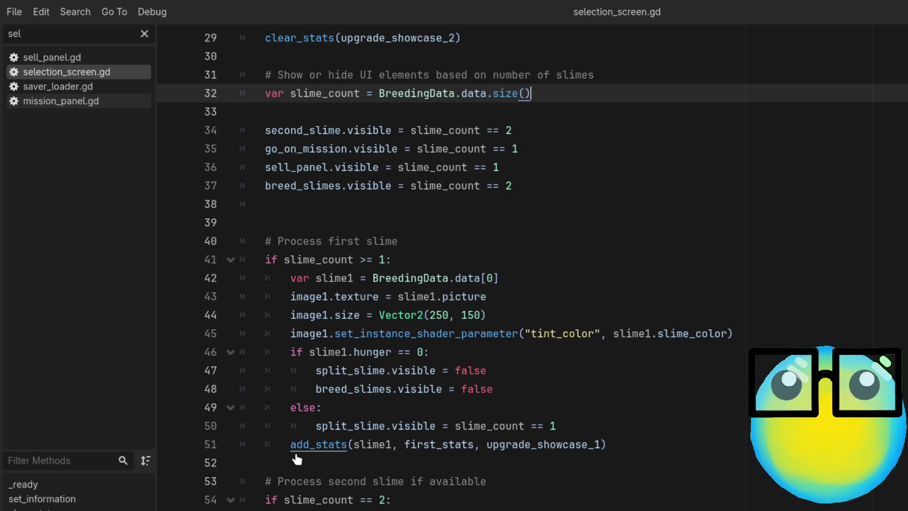
Select and inspect the add_stats call for the first slime in selection_screen.gd
scroll(297, 459, "up", 3)
scroll(296, 458, "up", 6)
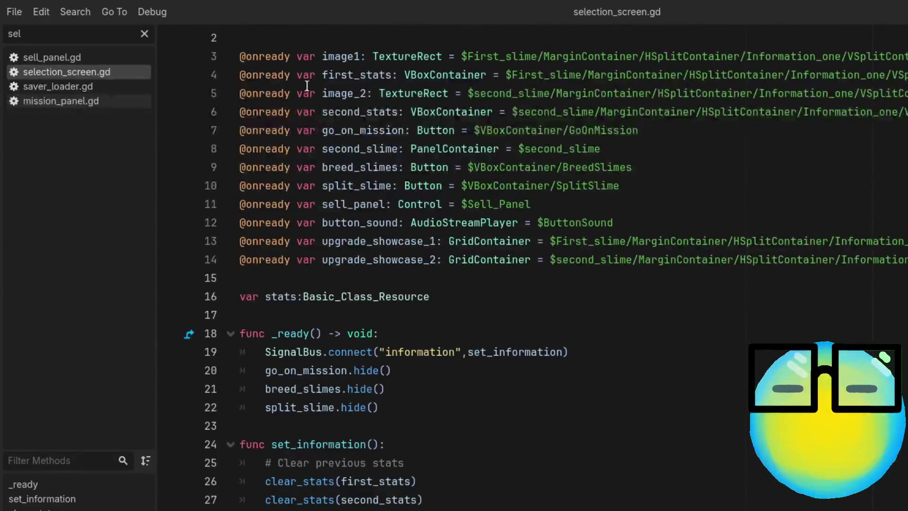
scroll(395, 292, "down", 1)
scroll(394, 292, "down", 11)
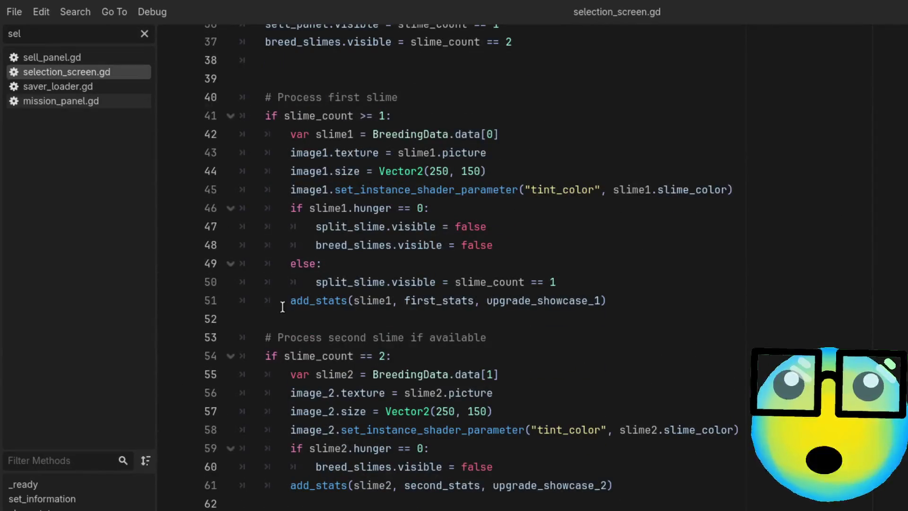
left_click_drag(284, 304, 693, 309)
left_click(686, 308)
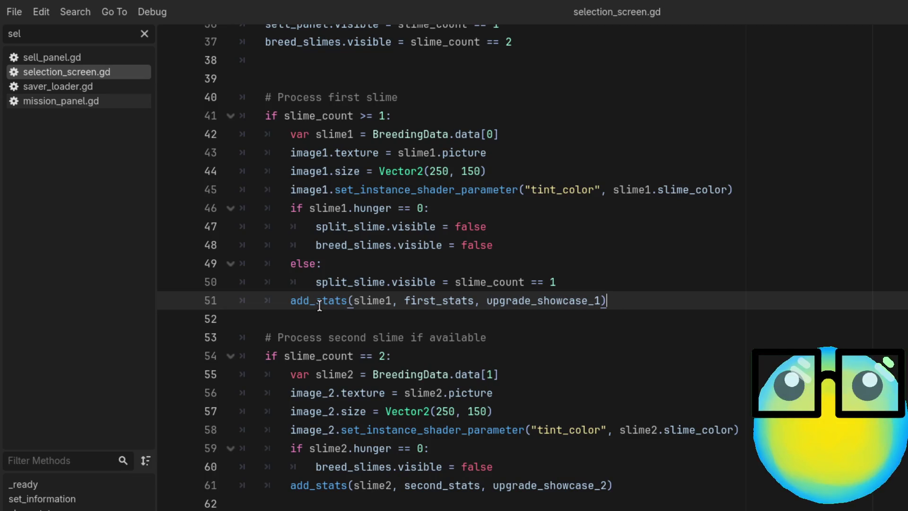
scroll(320, 301, "up", 2)
scroll(320, 301, "up", 10)
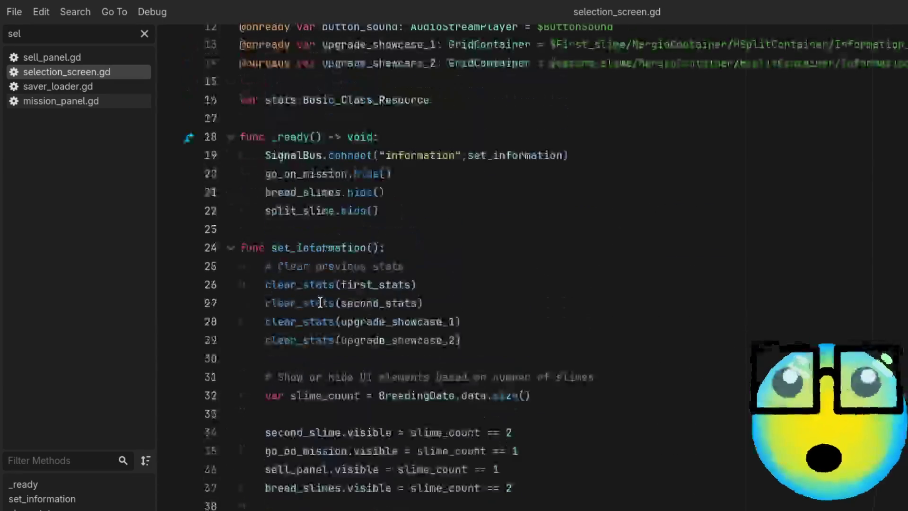
scroll(320, 289, "up", 2)
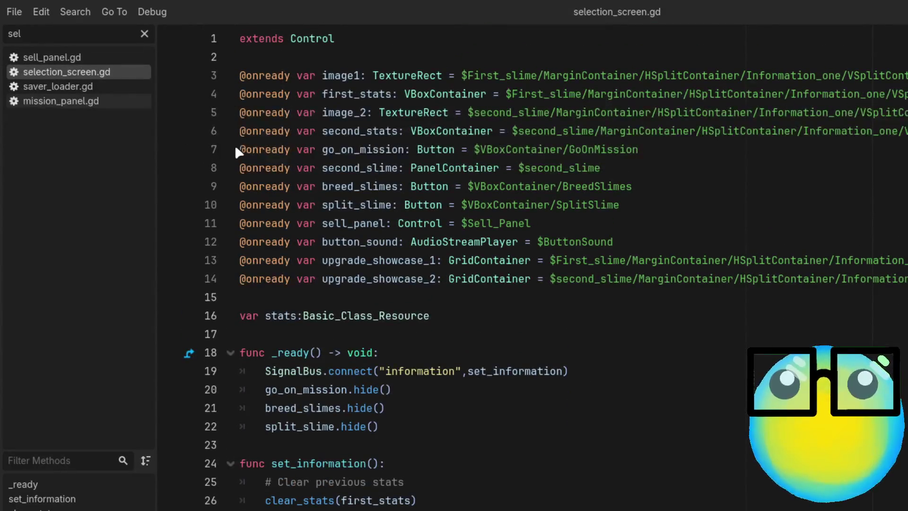
left_click(618, 131)
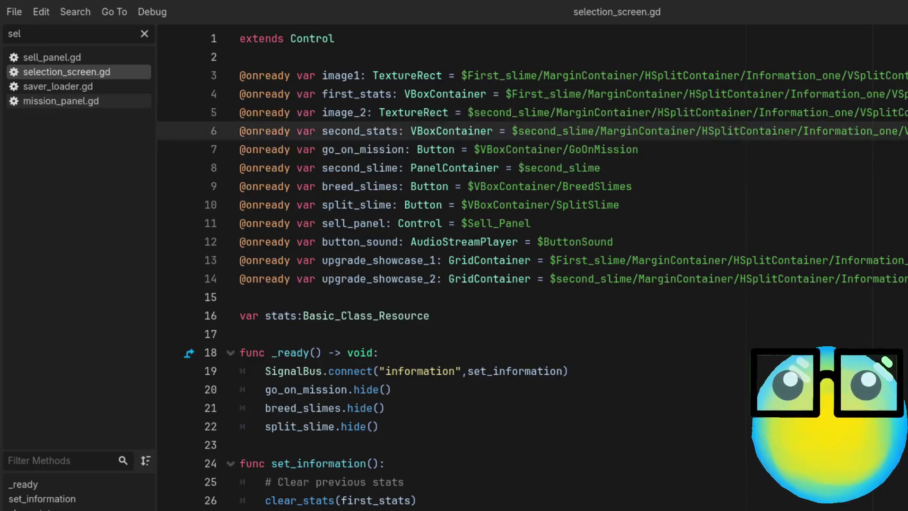
left_click_drag(208, 112, 208, 128)
left_click(222, 129)
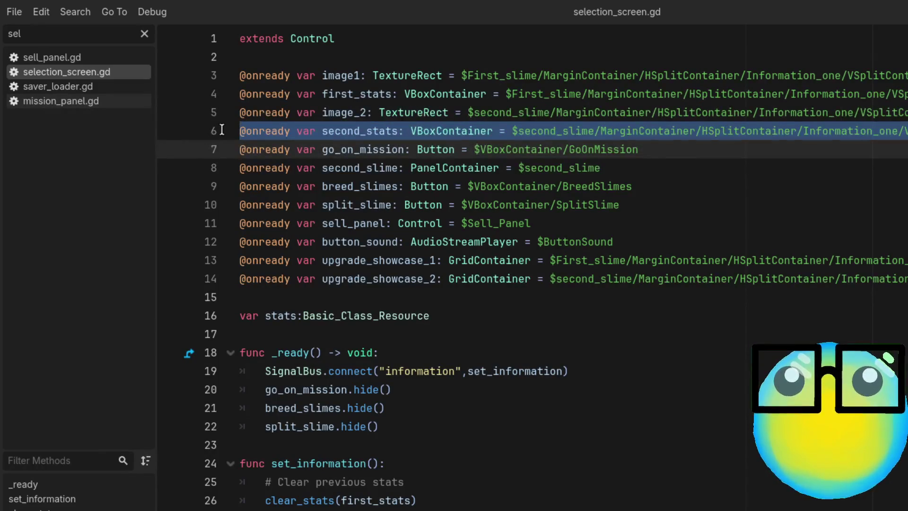
left_click(697, 185)
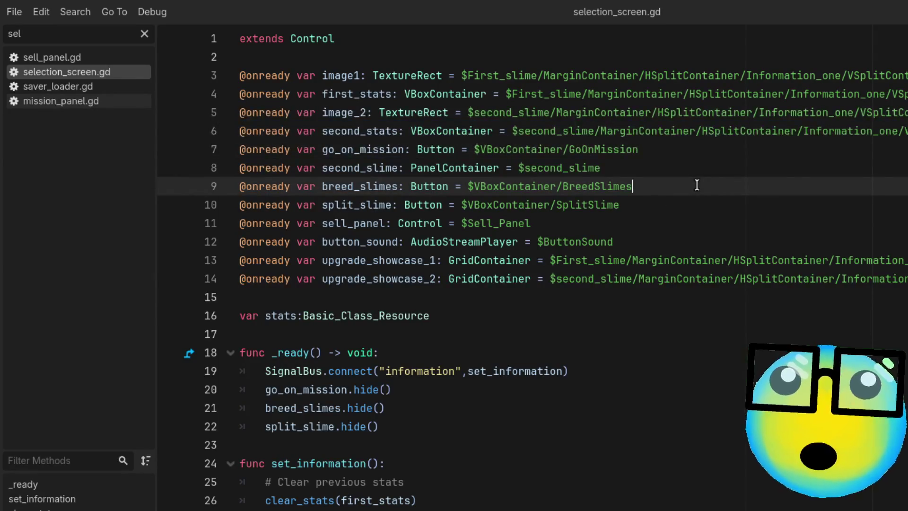
scroll(696, 185, "down", 1)
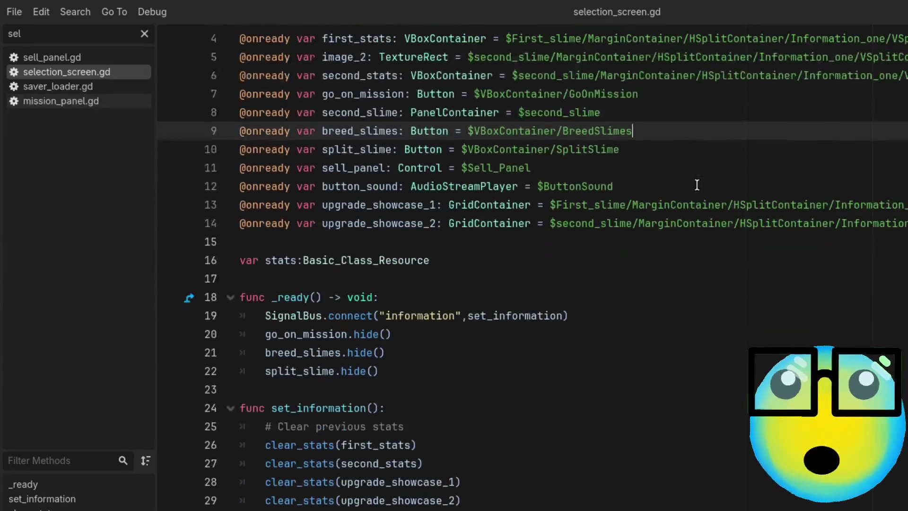
scroll(696, 185, "down", 1)
scroll(696, 185, "down", 6)
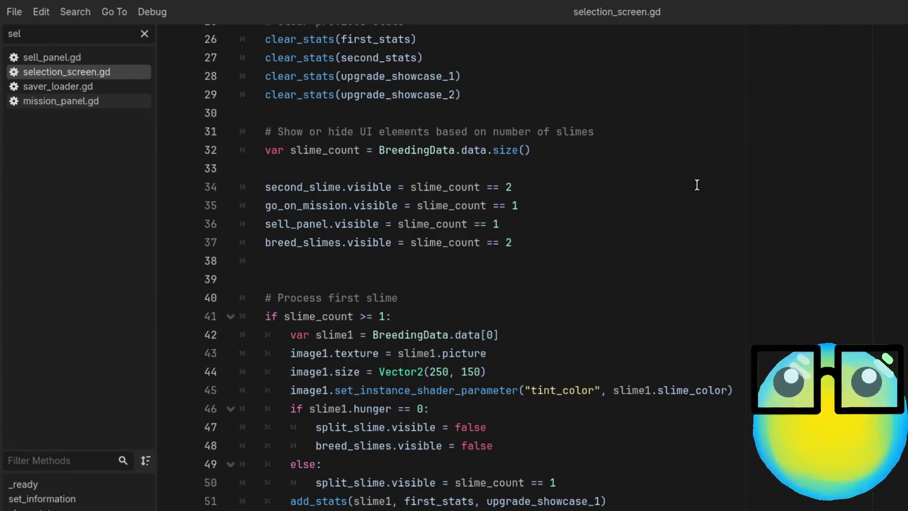
scroll(696, 185, "up", 2)
scroll(696, 185, "up", 4)
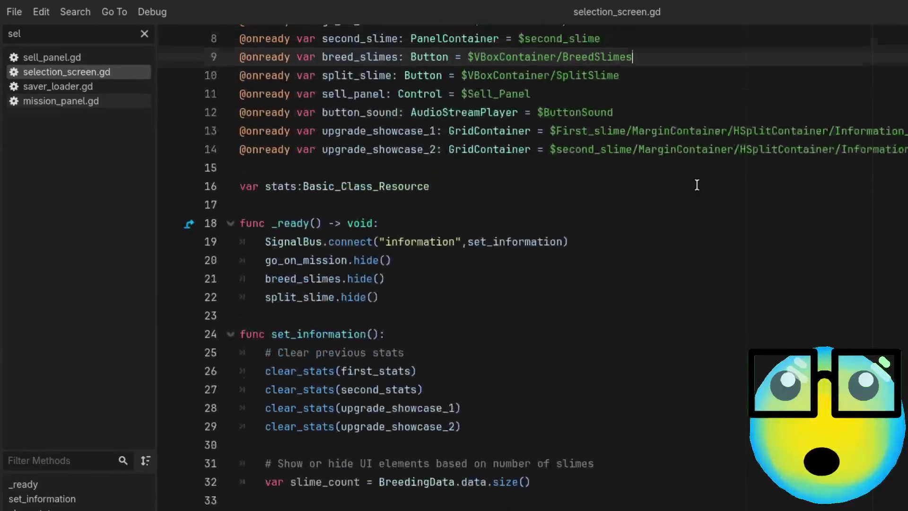
key("alt+Tab")
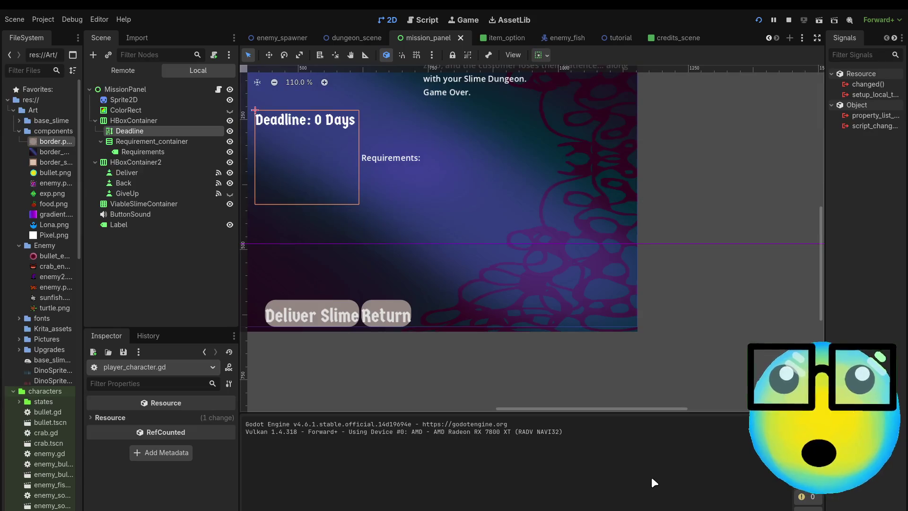
Scroll the FileSystem dock to the UI folder and open selection_screen.tscn
scroll(513, 230, "down", 5)
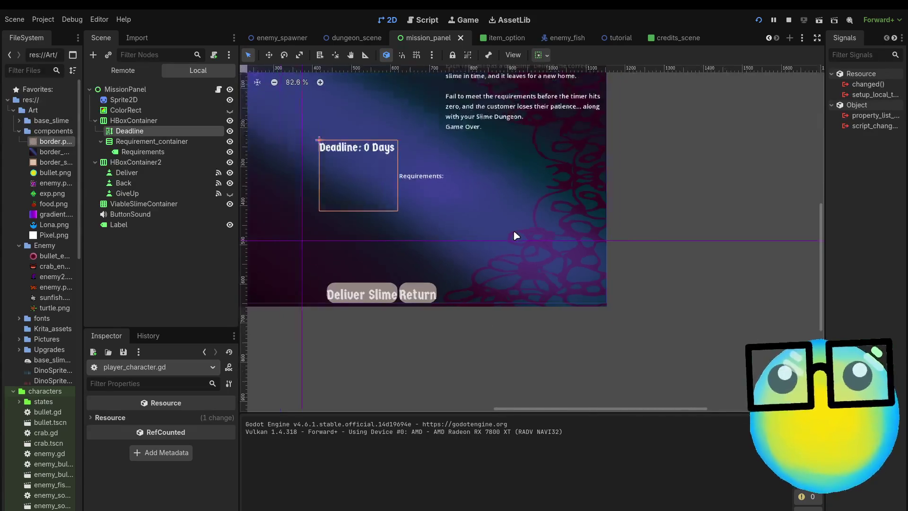
scroll(390, 144, "up", 1)
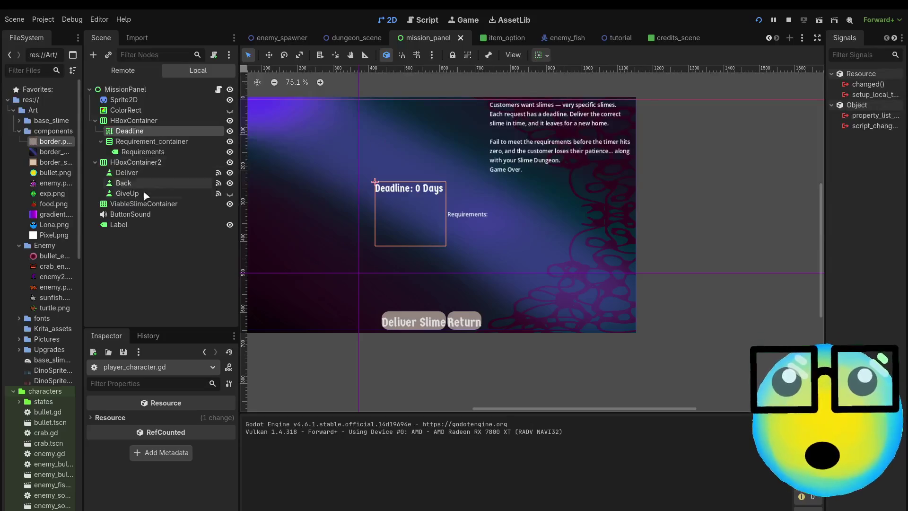
scroll(56, 348, "down", 5)
scroll(56, 347, "down", 10)
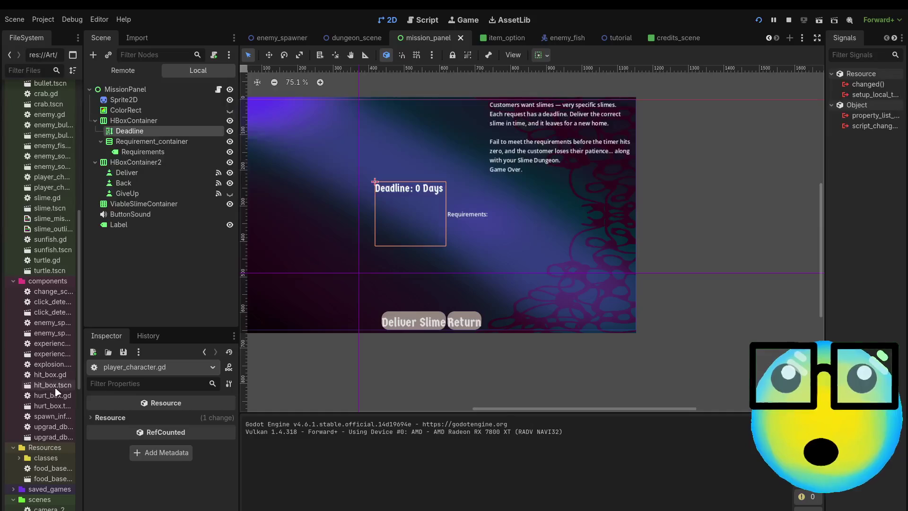
scroll(56, 393, "down", 7)
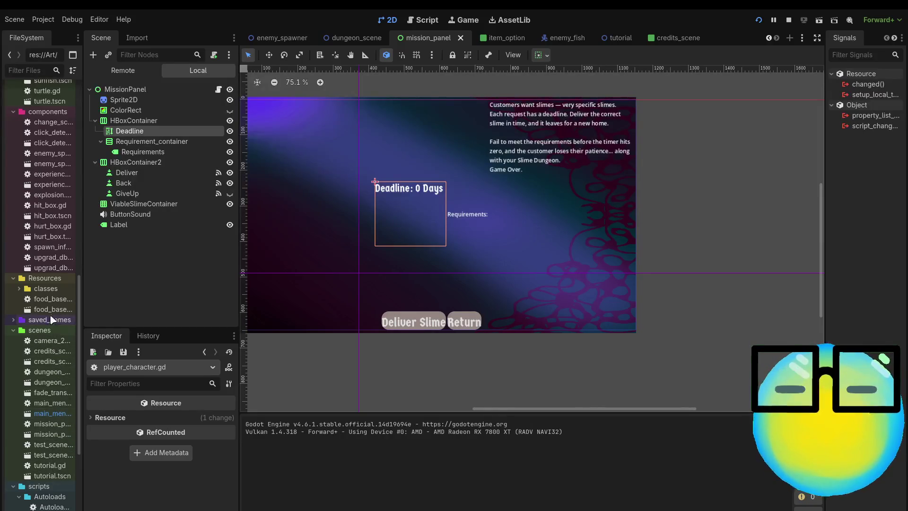
scroll(7, 107, "up", 3)
scroll(6, 107, "up", 5)
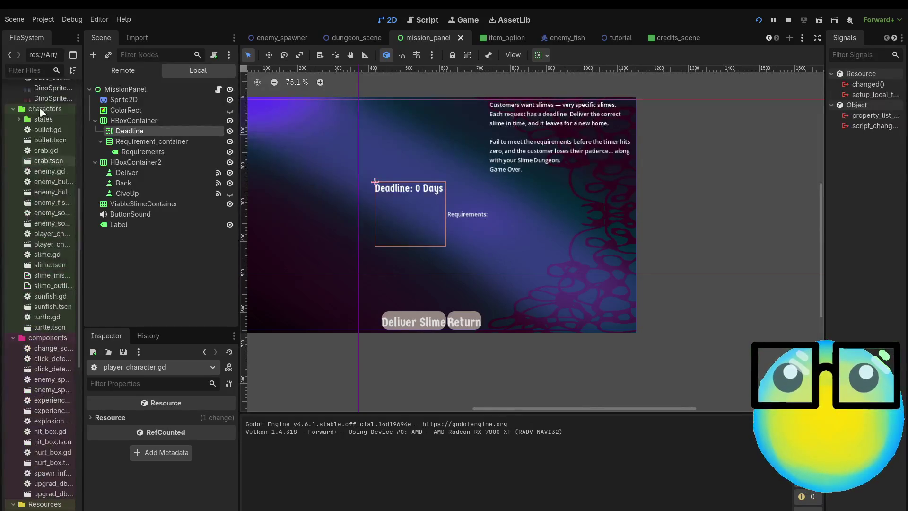
scroll(57, 189, "down", 12)
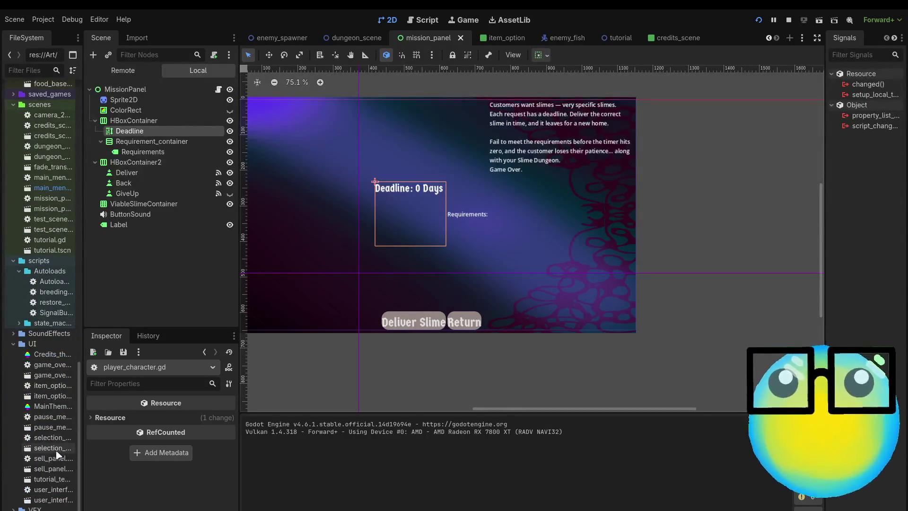
double_click(55, 448)
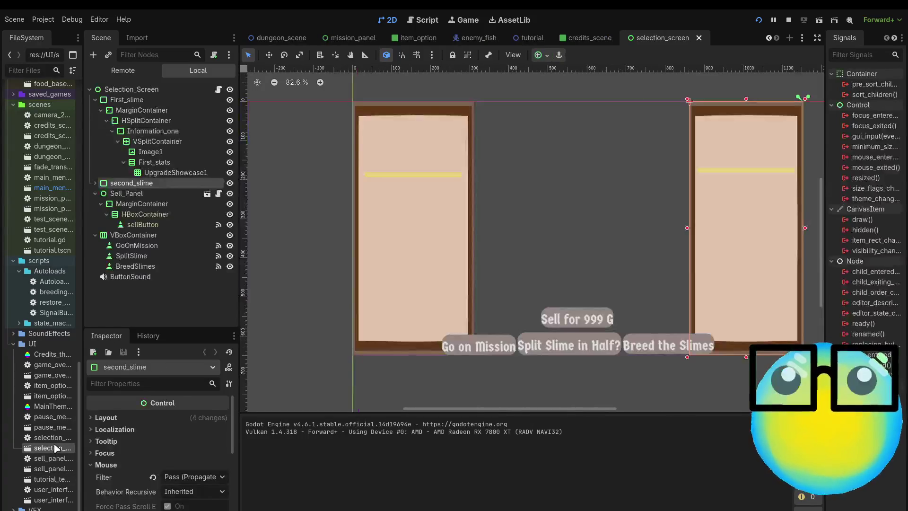
Collapse First_slime in the Scene dock and hide both slime panels, the sell panel and button rows
scroll(773, 296, "up", 2)
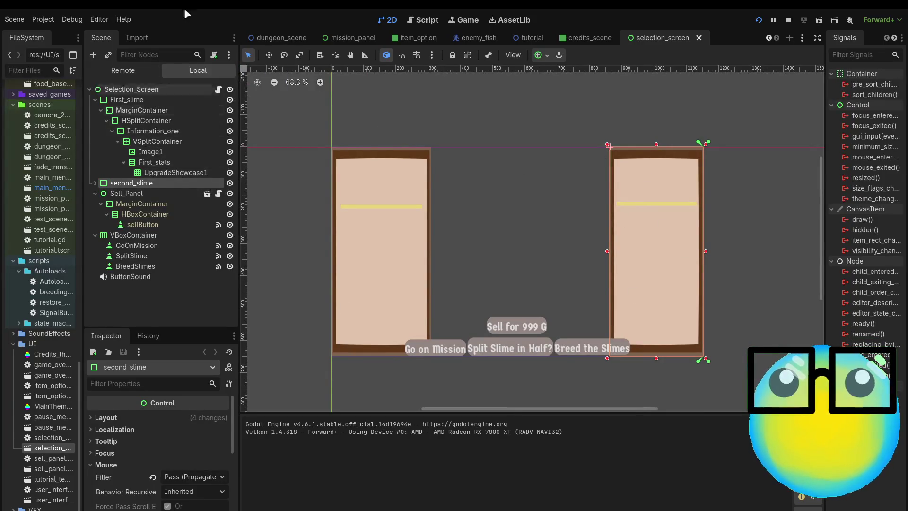
left_click(95, 99)
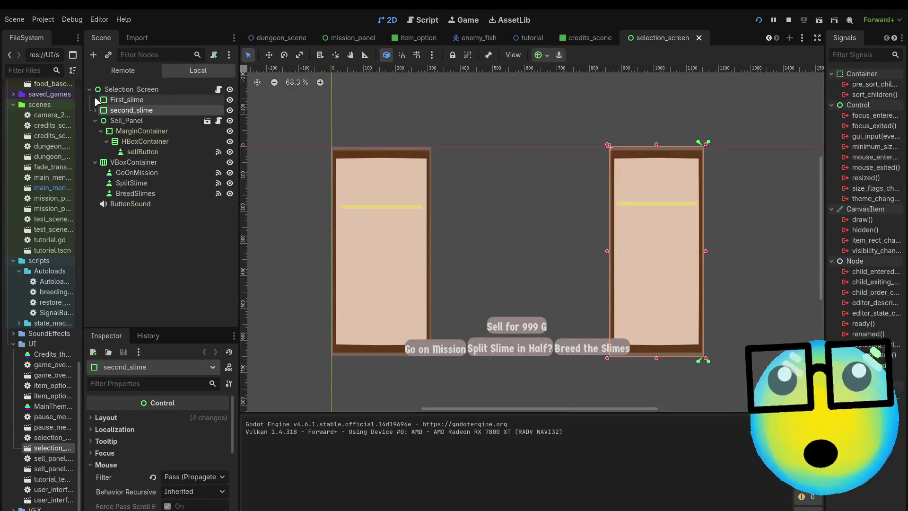
left_click(137, 110)
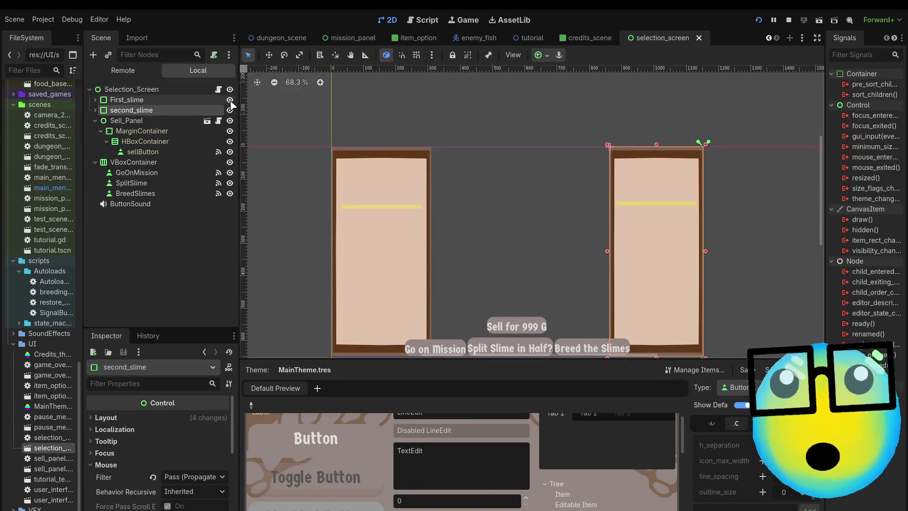
left_click(230, 100)
left_click(230, 110)
left_click(230, 120)
left_click(230, 131)
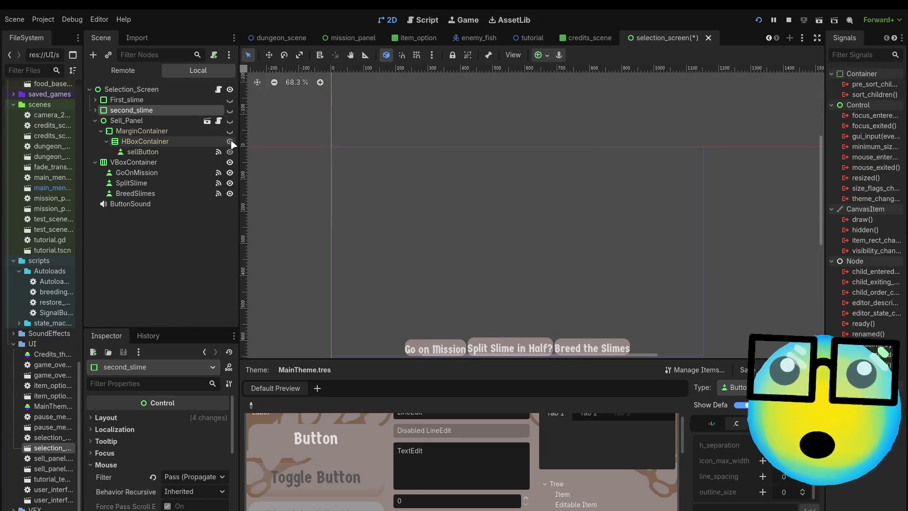
left_click(230, 141)
left_click(230, 162)
scroll(445, 240, "down", 2)
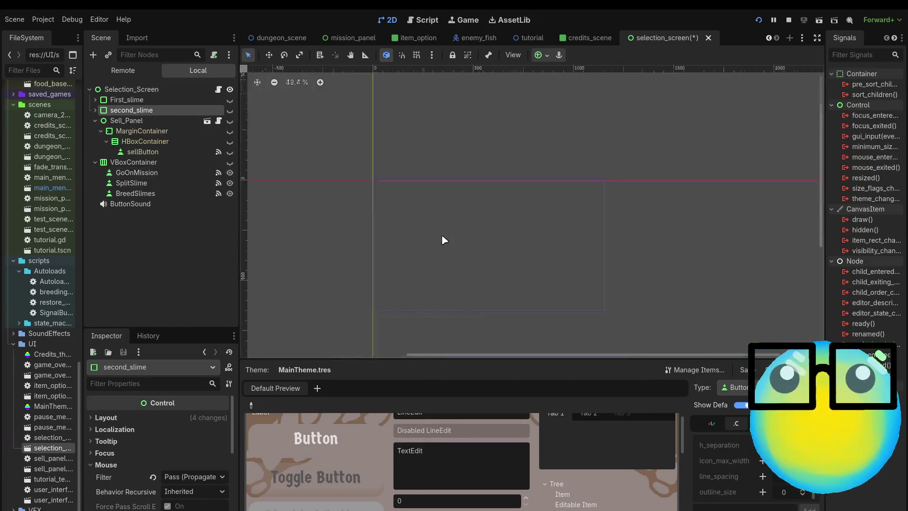
scroll(498, 296, "up", 1)
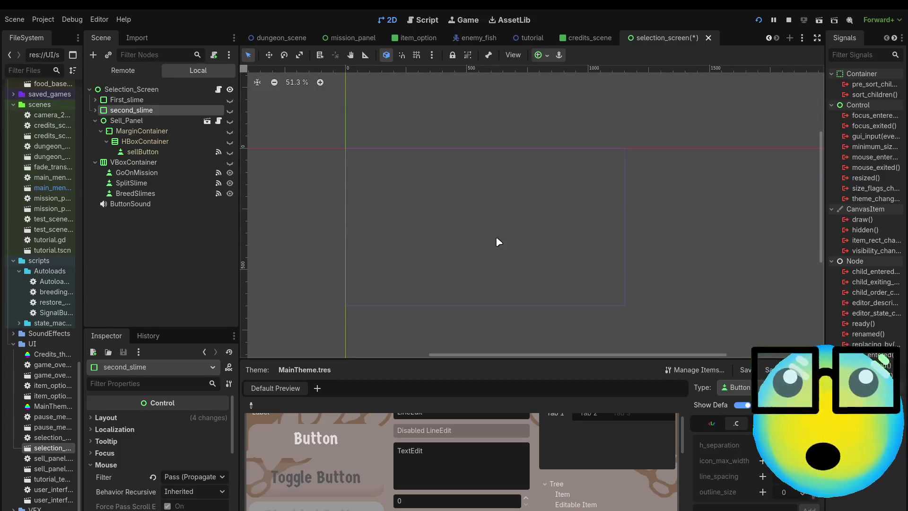
Show the first slime panel, sell panel, button rows and second slime again, hiding Breed the Slimes
left_click(230, 100)
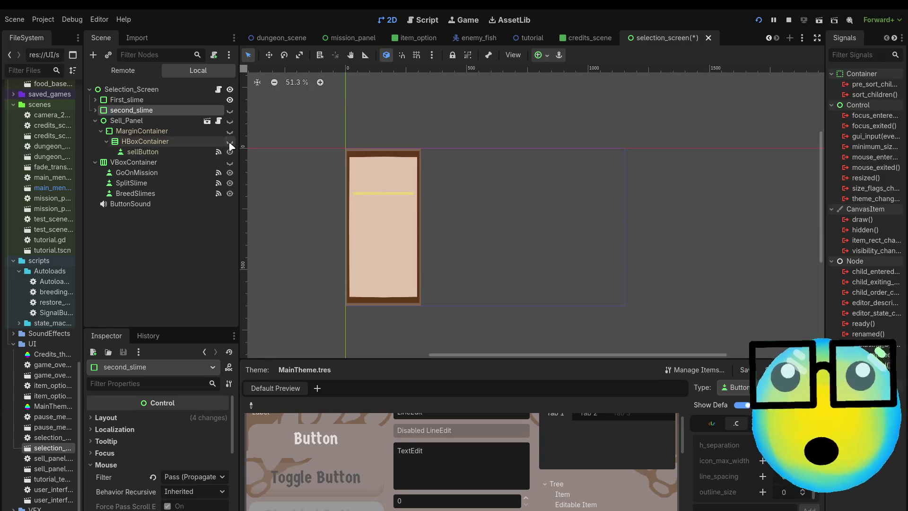
left_click(230, 141)
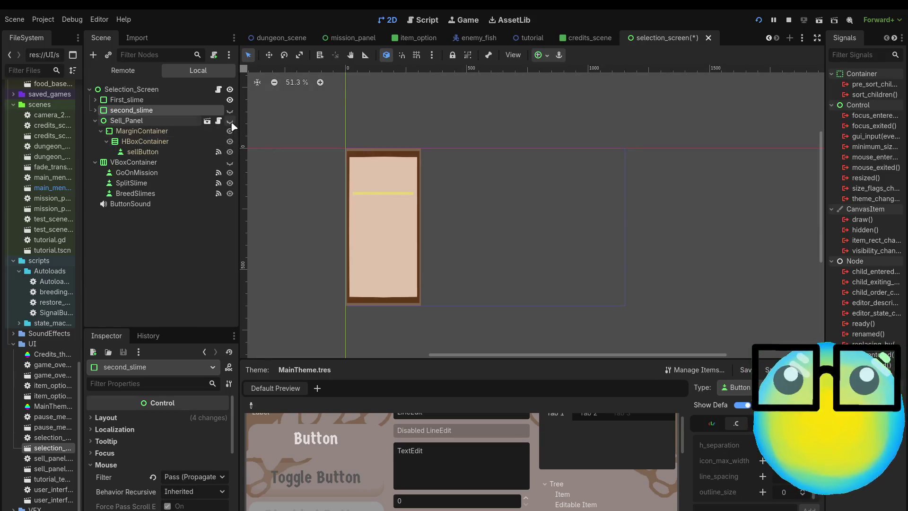
left_click(229, 120)
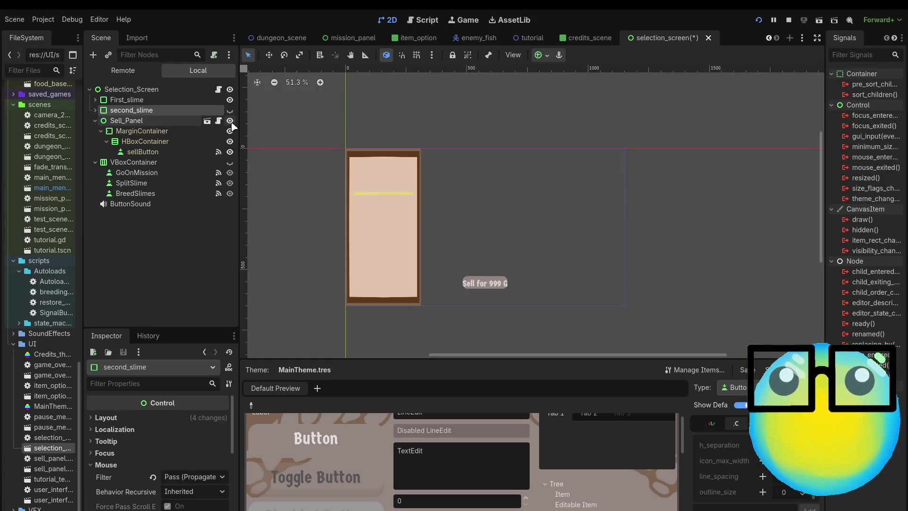
left_click(230, 162)
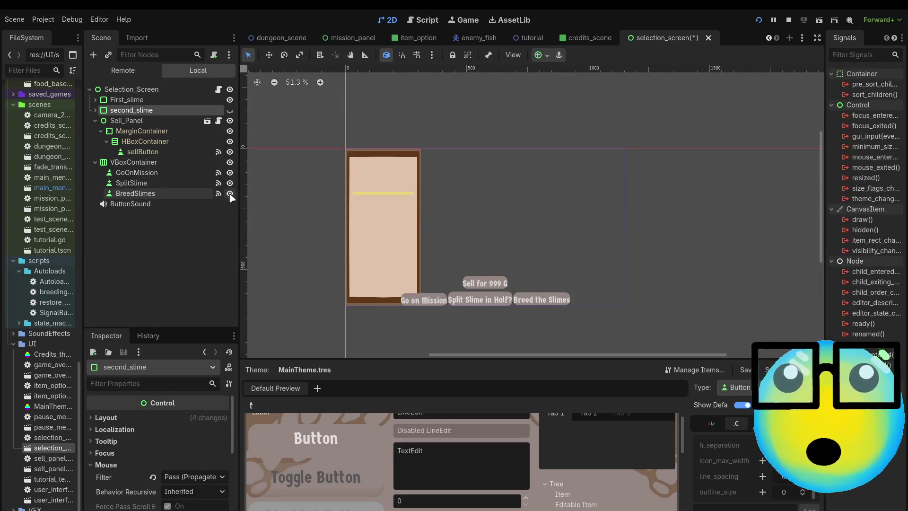
left_click(229, 194)
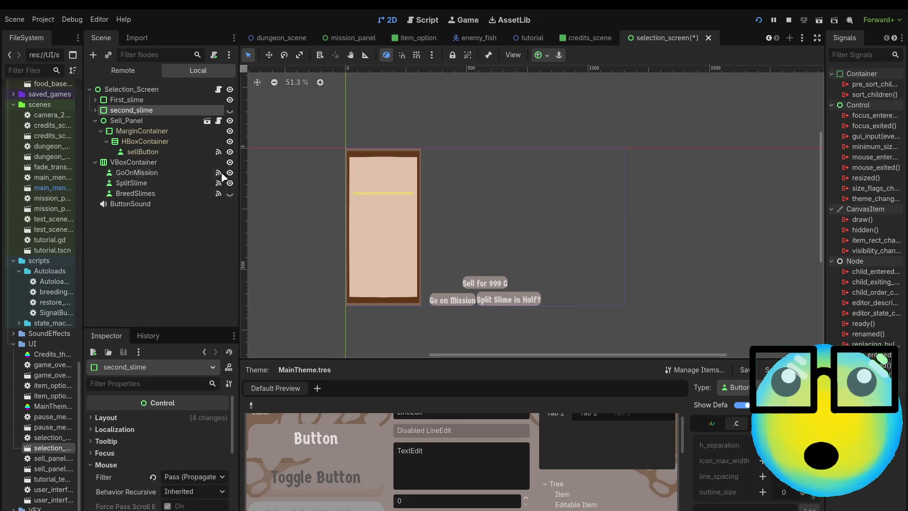
left_click(230, 110)
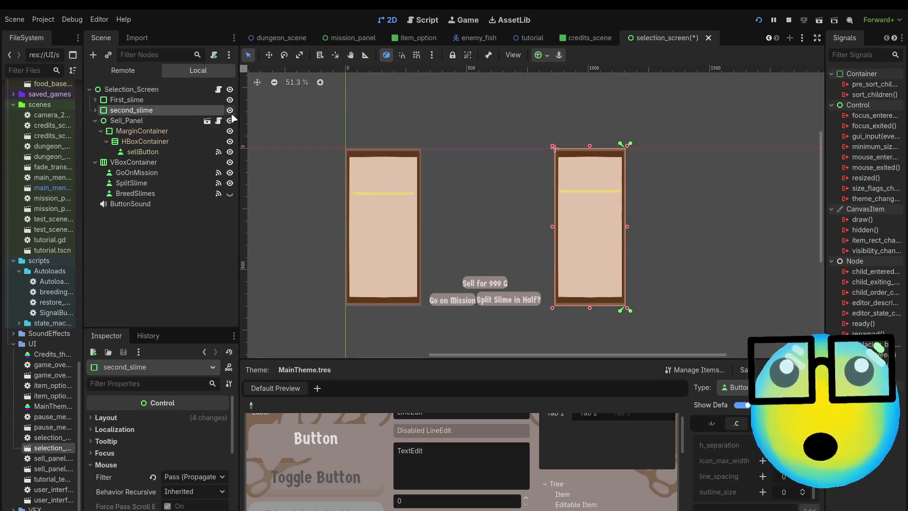
Toggle the Split, Go on Mission, Breed and Sell for 999 G buttons, ending with all visible
left_click(230, 183)
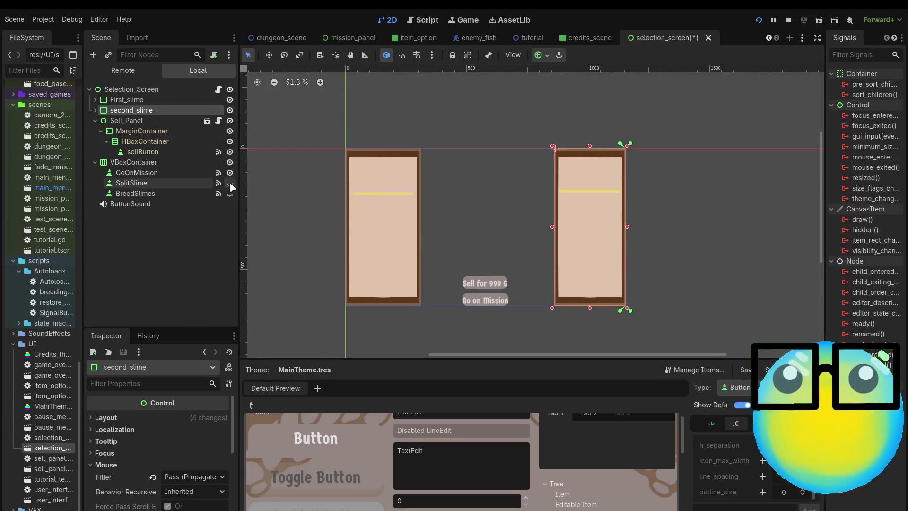
left_click(230, 173)
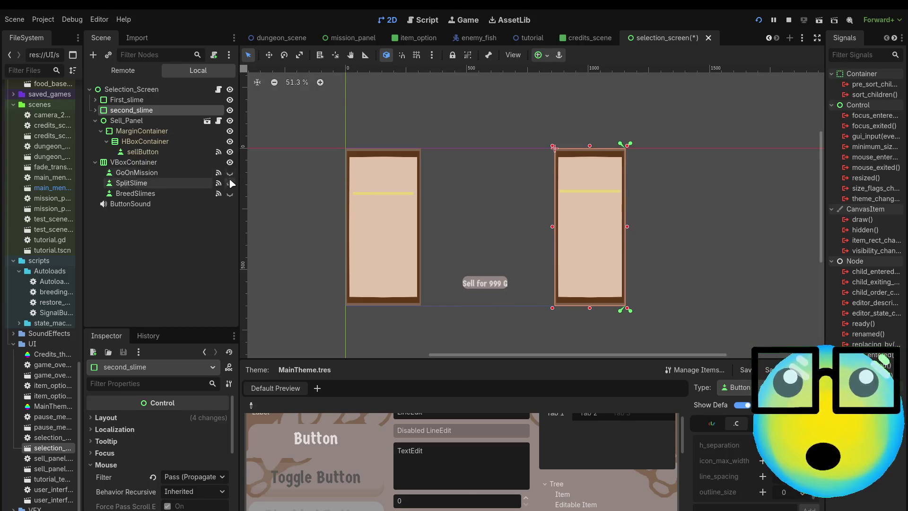
left_click(229, 194)
scroll(510, 289, "up", 1)
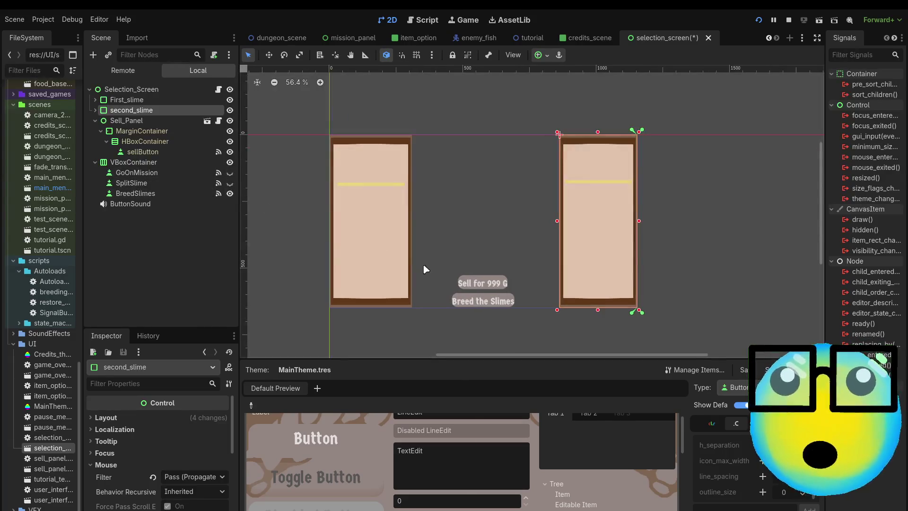
left_click(230, 151)
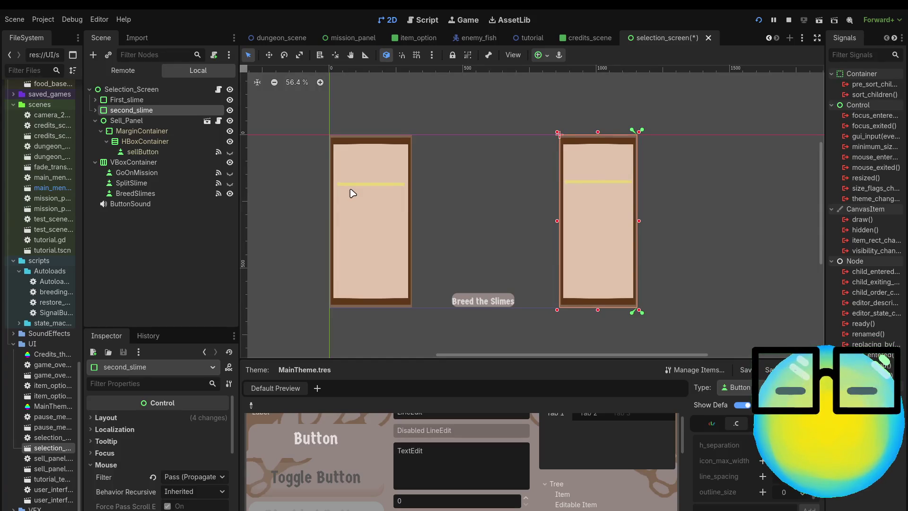
left_click(229, 152)
left_click(230, 173)
left_click(230, 183)
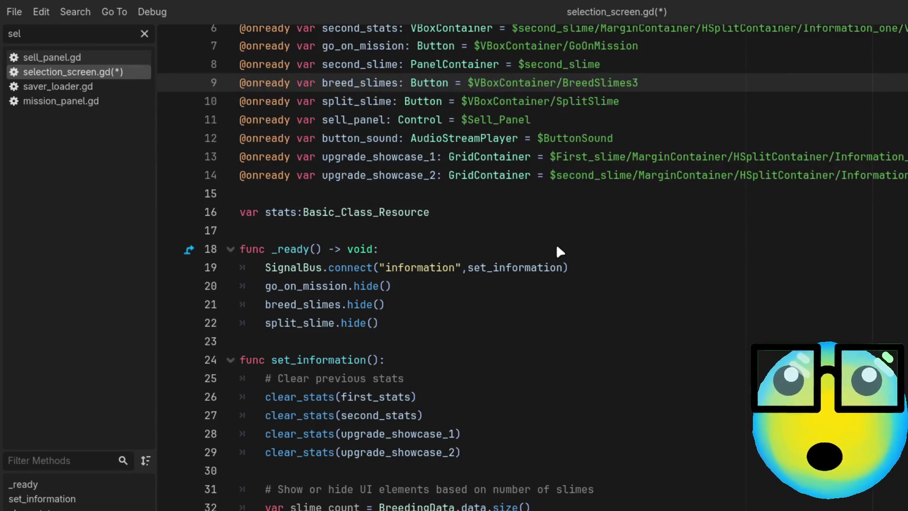
Select and review lines 33–38 in set_information, including the BreedingData slime-count check
scroll(558, 251, "down", 3)
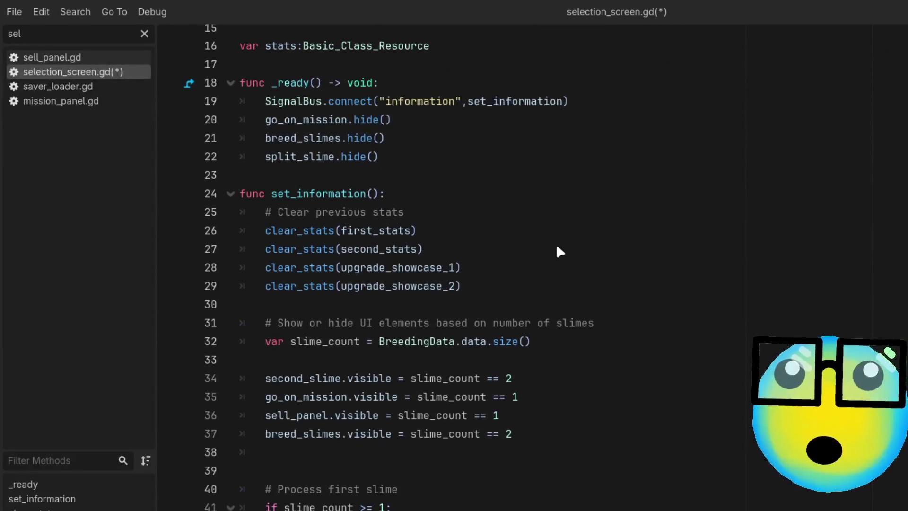
left_click_drag(547, 416, 316, 378)
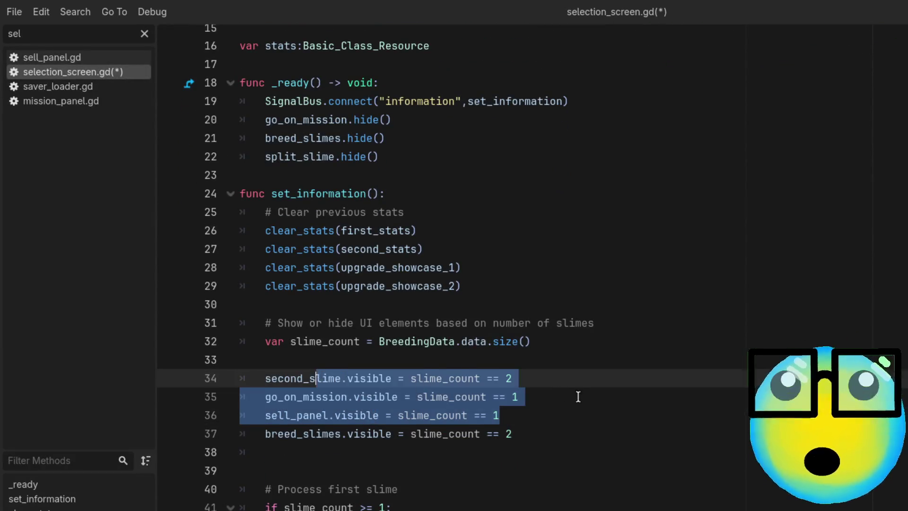
left_click(577, 396)
mouse_move(557, 449)
left_mouse_down()
mouse_move(297, 397)
mouse_move(244, 361)
mouse_move(374, 365)
left_mouse_up()
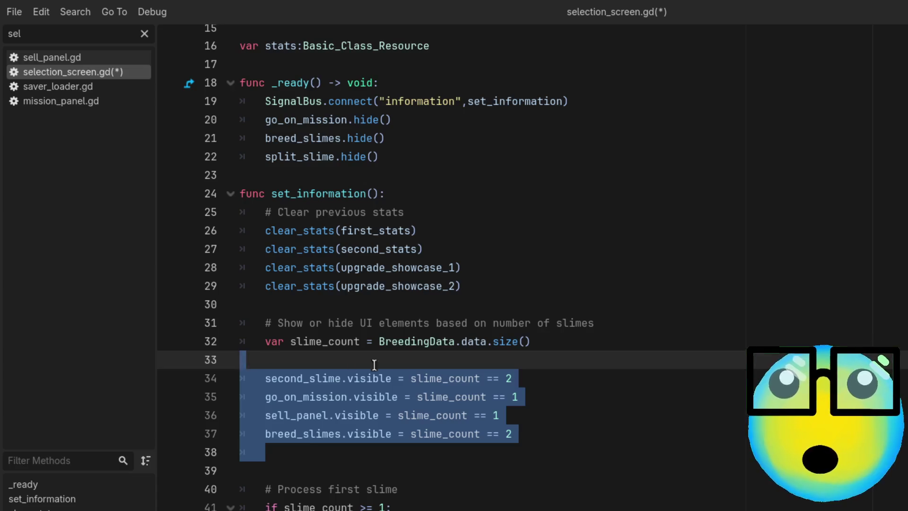
left_click(353, 358)
left_click(398, 343)
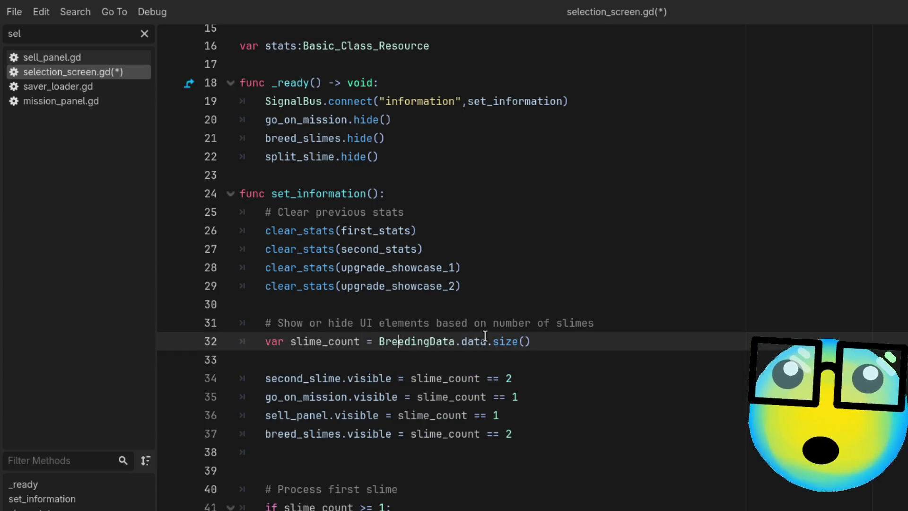
left_click(478, 341)
left_click(657, 341)
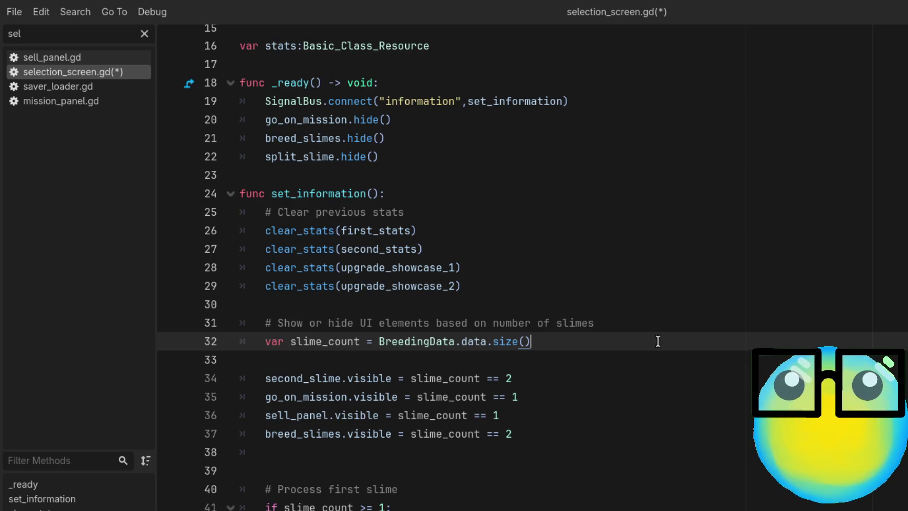
scroll(657, 341, "up", 1)
scroll(655, 341, "down", 3)
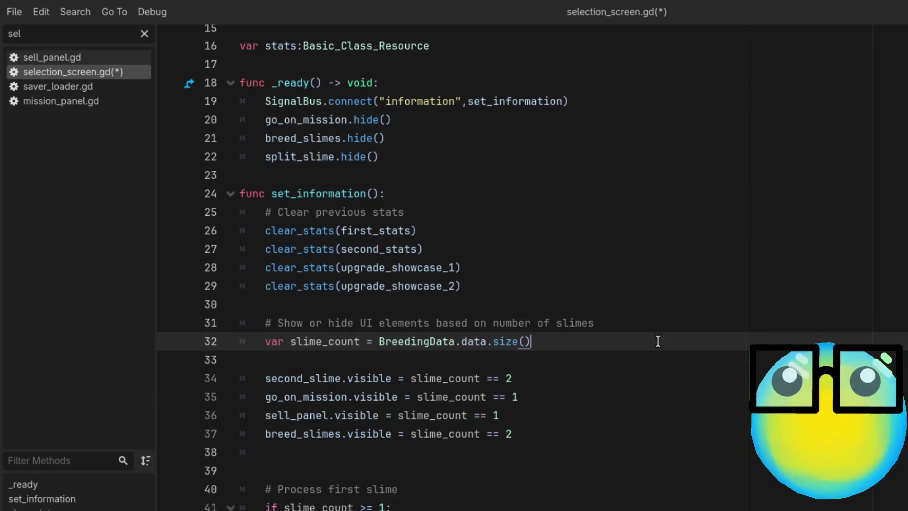
scroll(499, 327, "down", 4)
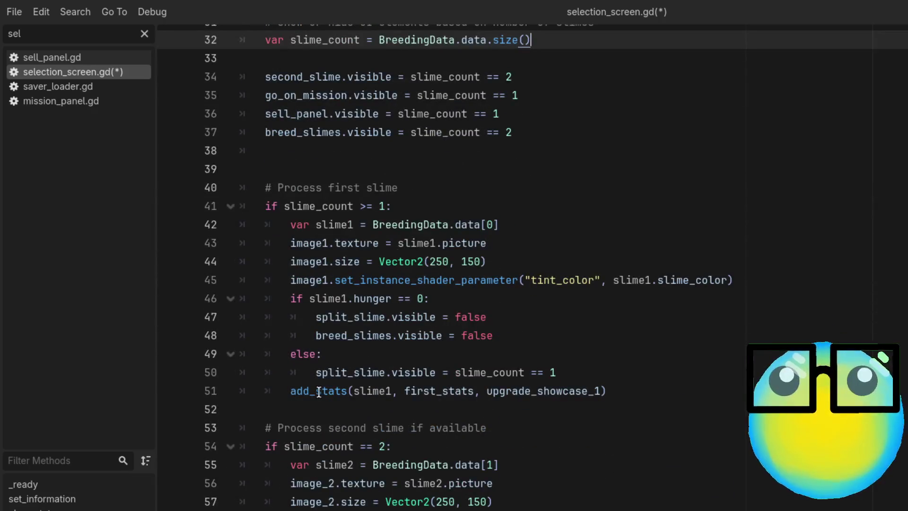
Highlight slime1 and slime2 uses, then jump to add_stats' definition at line 72
left_click(319, 397, "ctrl")
key("alt+Left")
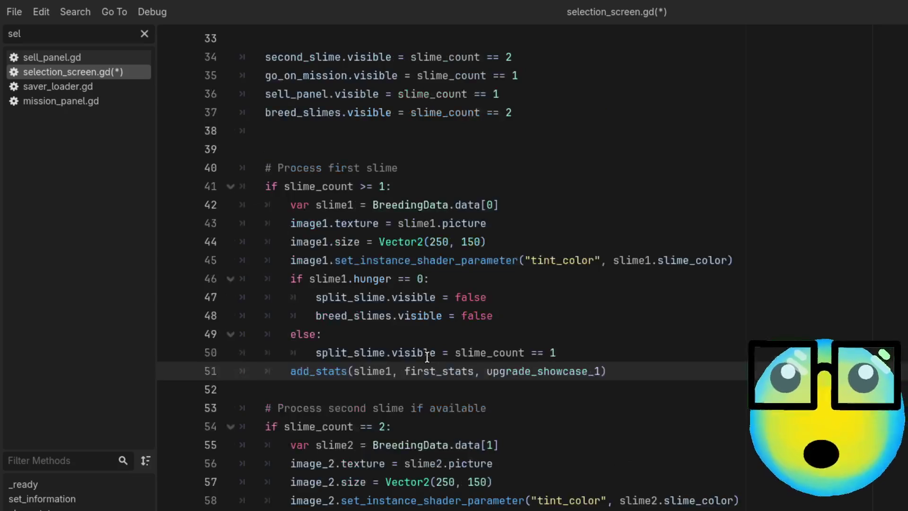
double_click(367, 372)
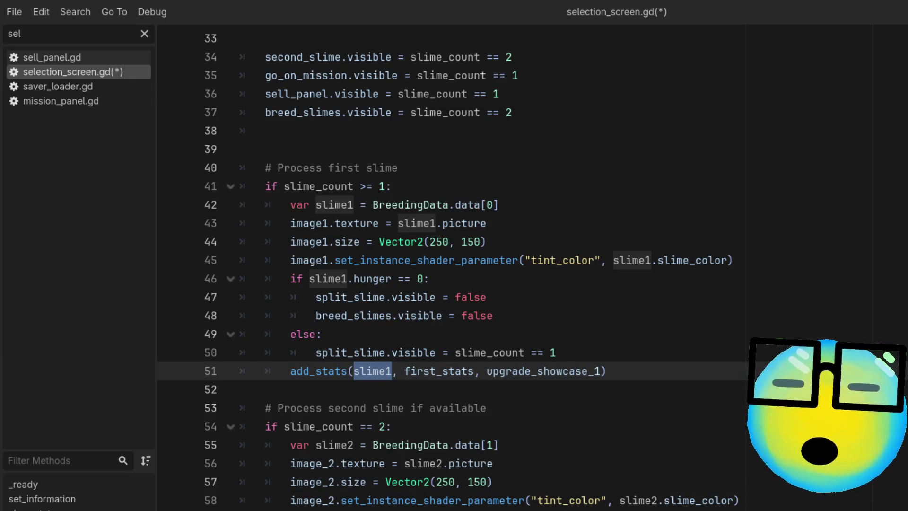
key("Escape")
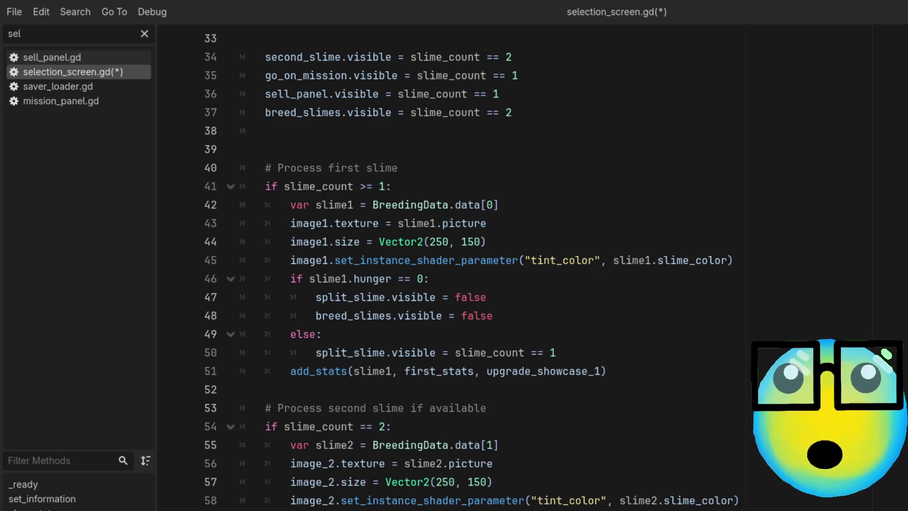
double_click(335, 445)
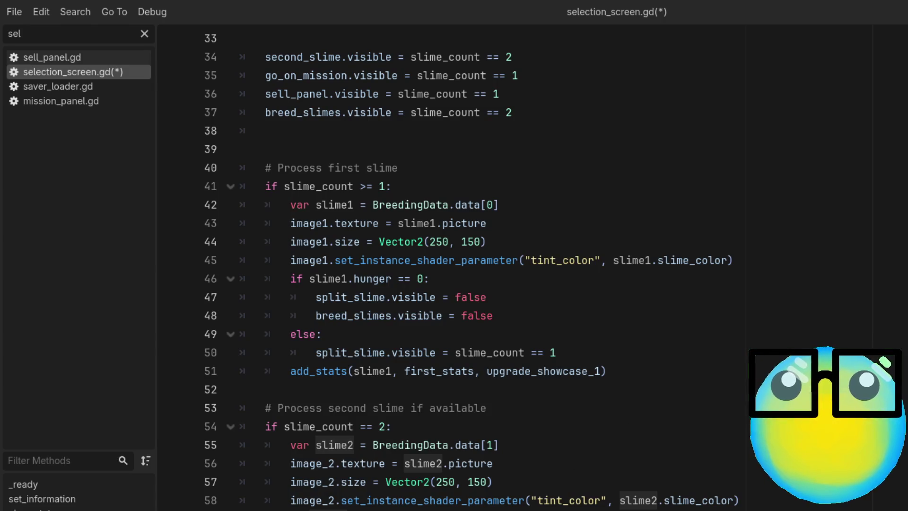
key("Right")
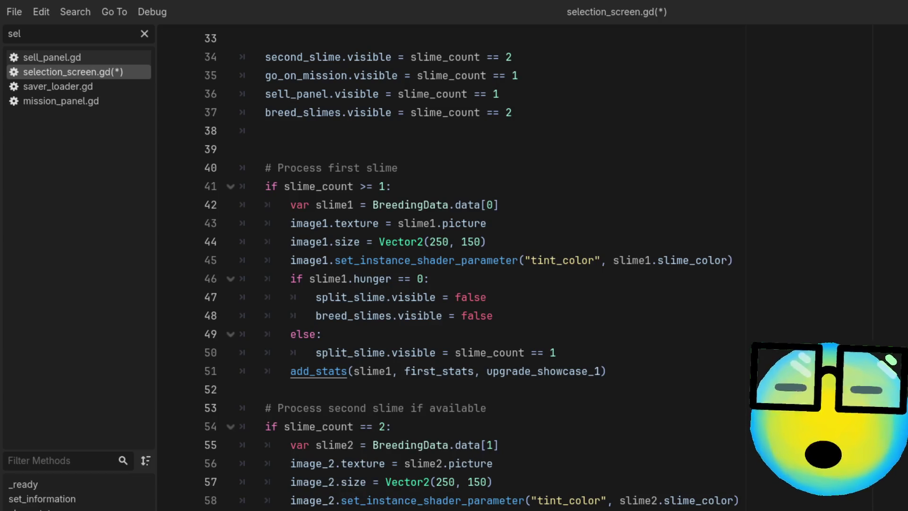
left_click(318, 370, "ctrl")
left_click(353, 374)
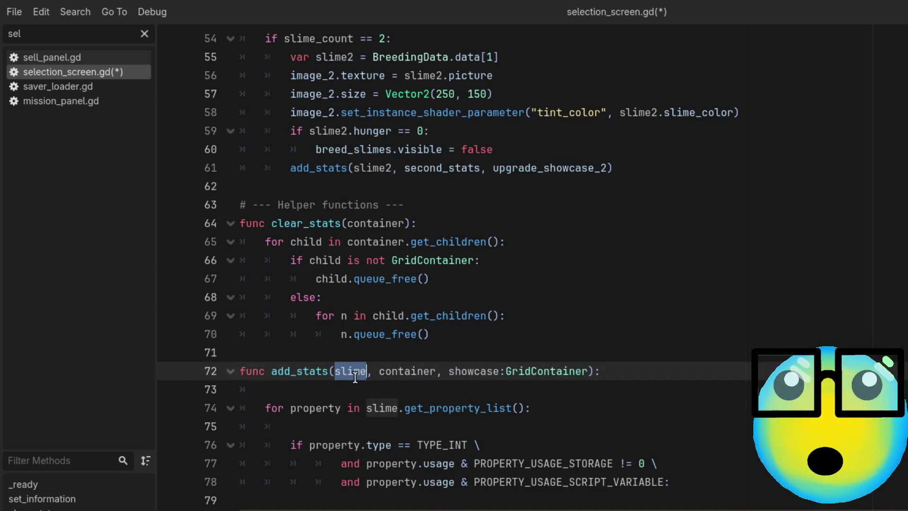
Examine the add_stats parameters, then go back to the second slime's add_stats call
left_click(410, 371)
left_click(444, 374)
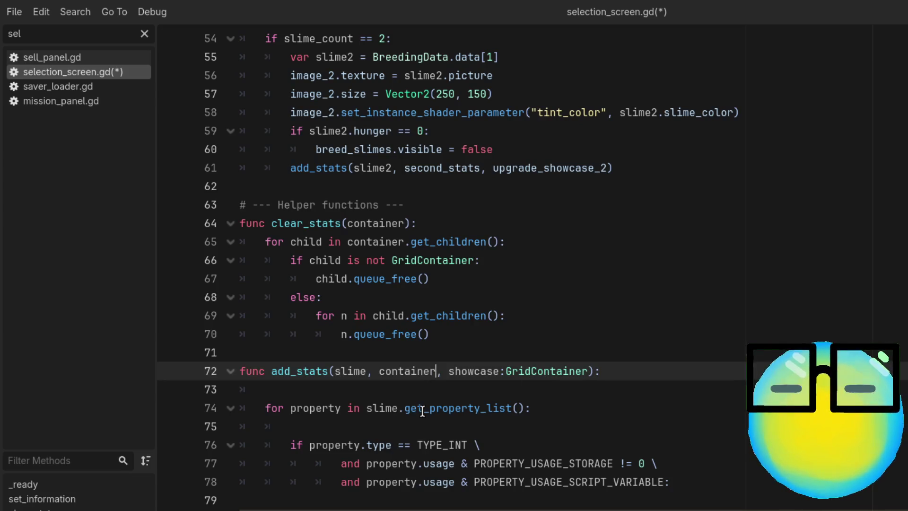
left_click(436, 371)
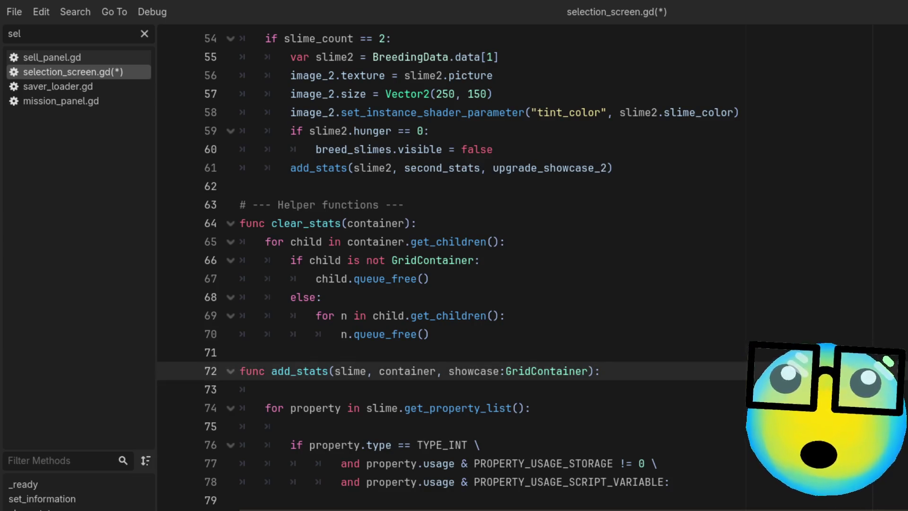
key("ctrl+z")
scroll(329, 300, "up", 3)
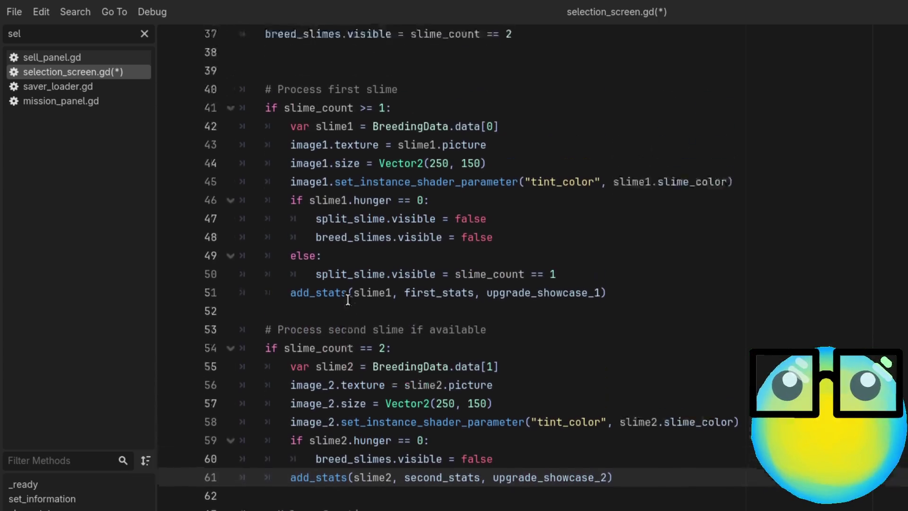
Inspect BreedingData.data[0] on line 42 and jump to BreedingData's script definition
left_click(346, 241)
double_click(346, 241)
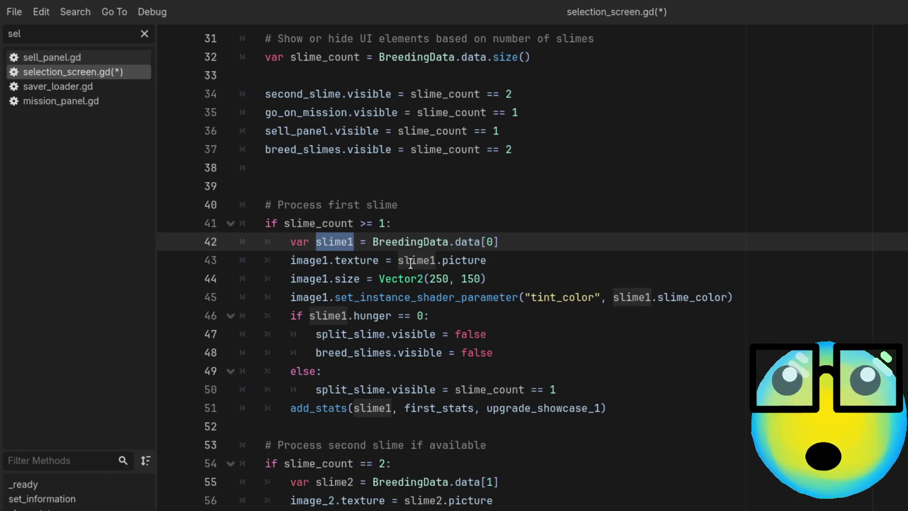
double_click(405, 241)
left_click(504, 241)
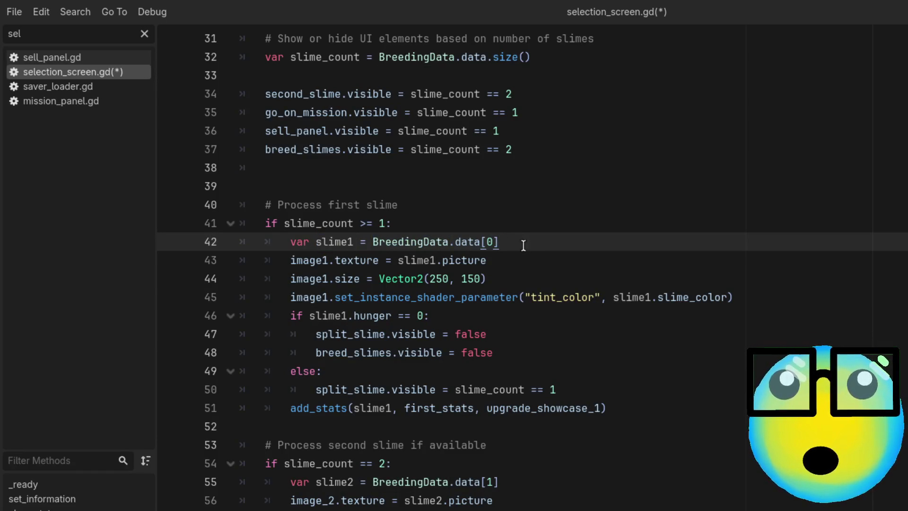
mouse_move(515, 241)
left_mouse_down()
mouse_move(336, 243)
mouse_move(372, 242)
left_mouse_up()
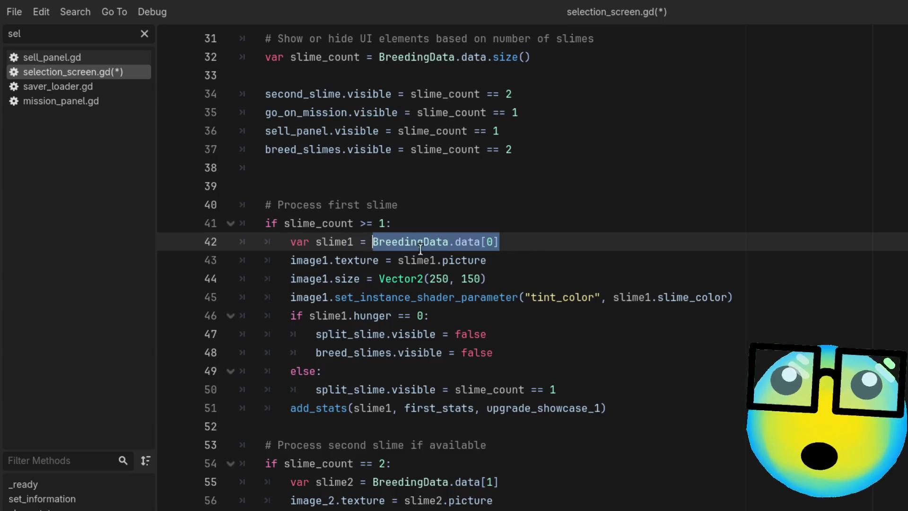
left_click(533, 254)
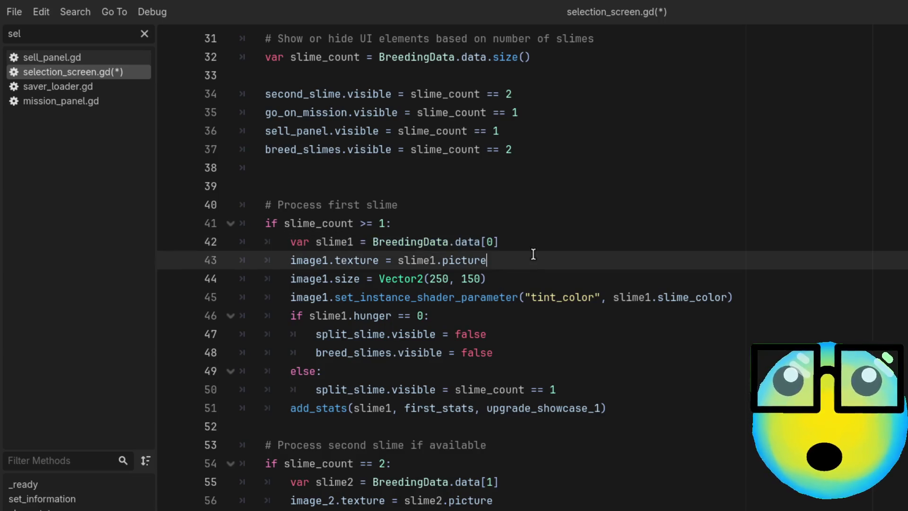
left_click(504, 241)
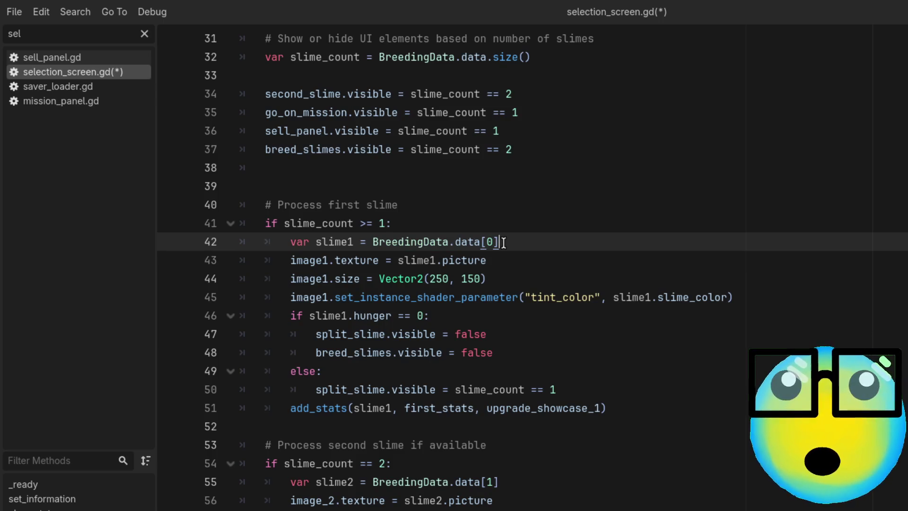
left_click(416, 241, "ctrl")
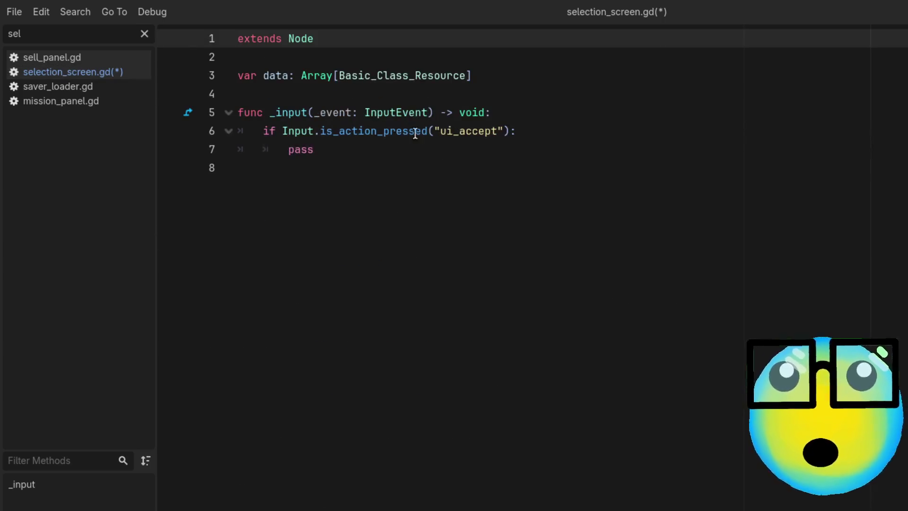
Inspect the data array's Basic_Class_Resource type on line 3
left_click(324, 75)
double_click(419, 73)
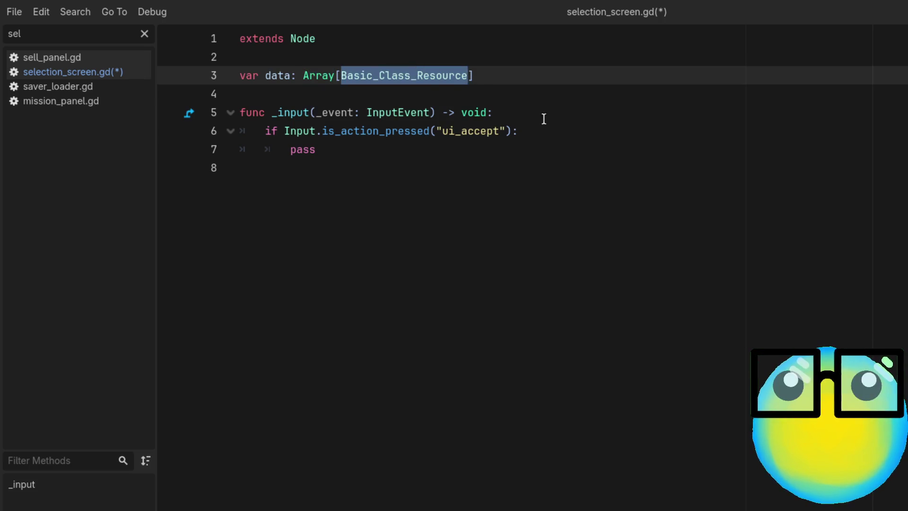
left_click(270, 163)
Delete the empty _input function, save the script, and go back to selection_screen.gd
left_click(394, 144)
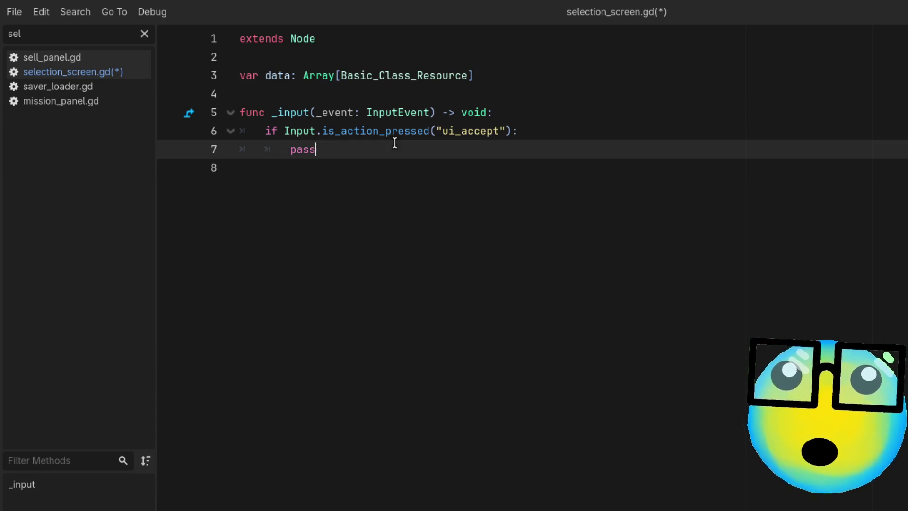
left_click_drag(262, 166, 233, 102)
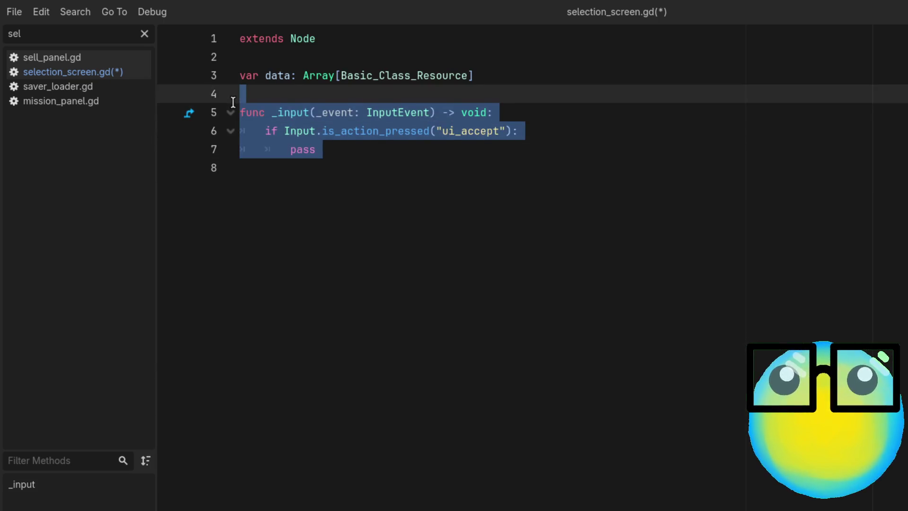
key("BackSpace")
key("ctrl+s")
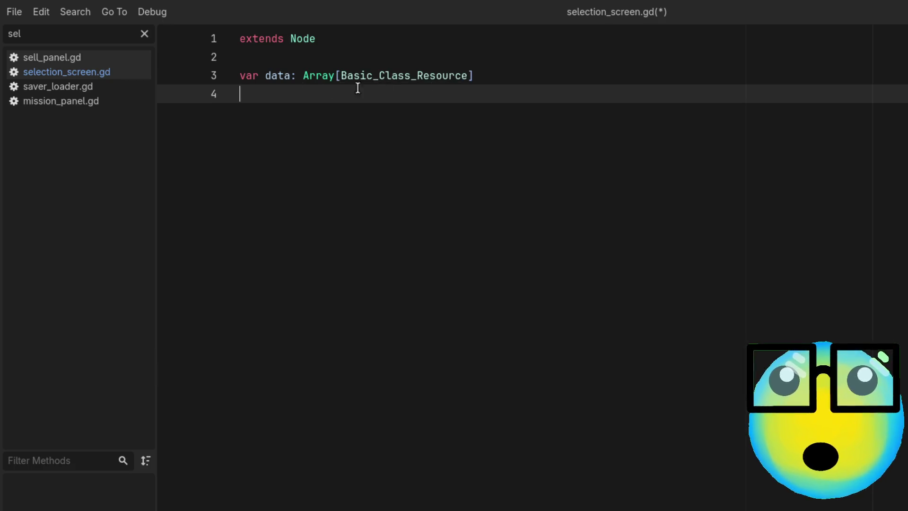
key("ctrl+z")
key("ctrl+z")
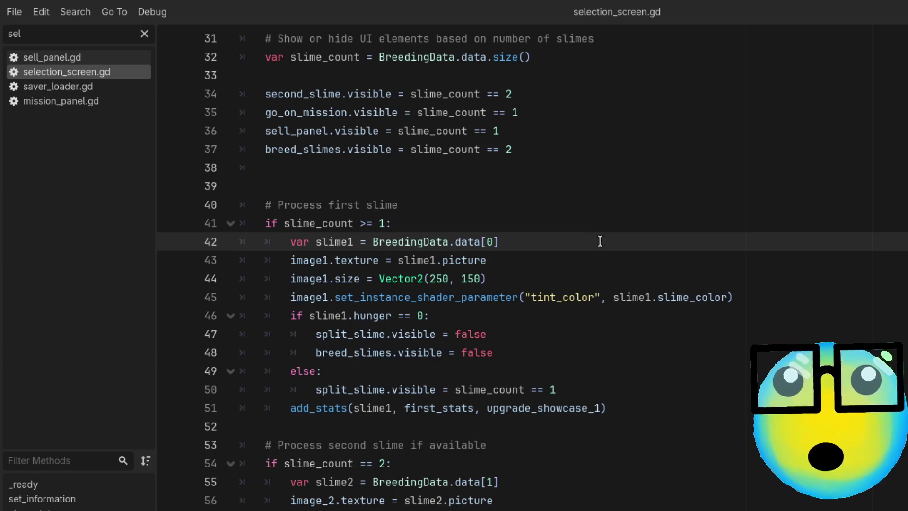
Check the data[0] index and tint_color line, then view the teal slime's stats in-game
double_click(489, 242)
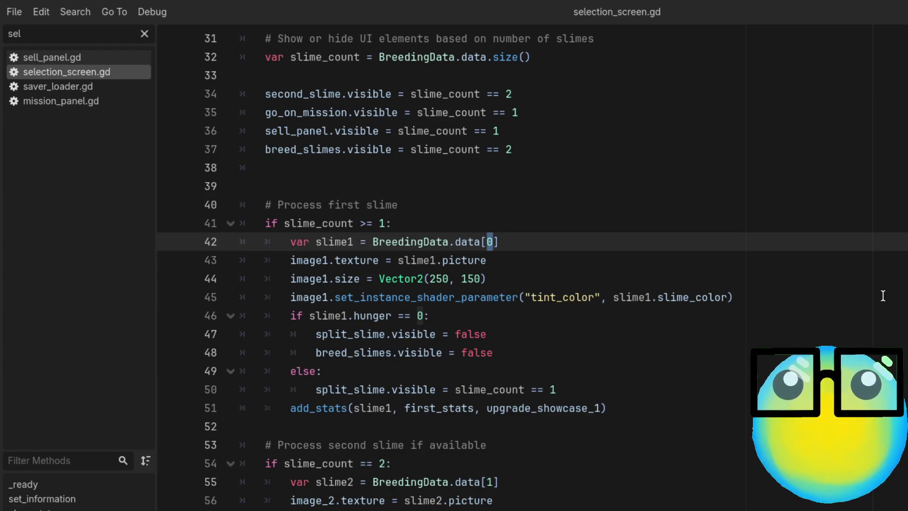
left_click(882, 295)
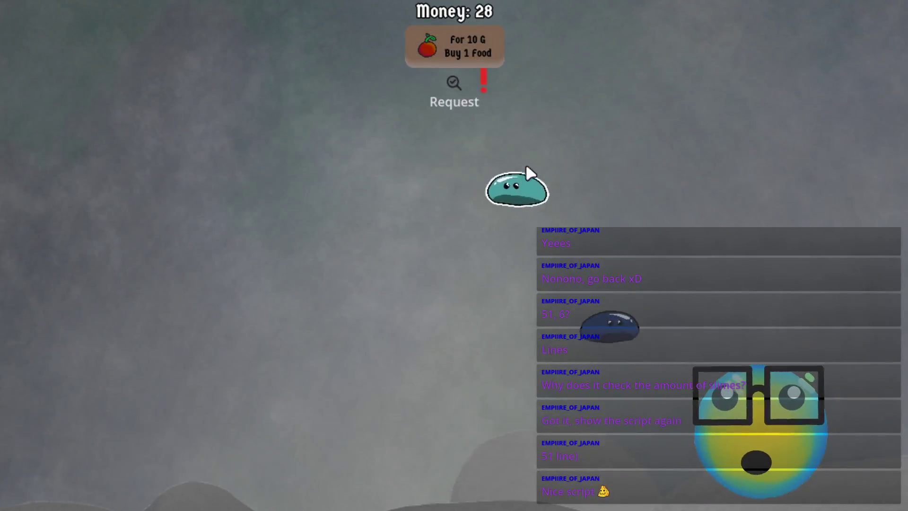
left_click(501, 198)
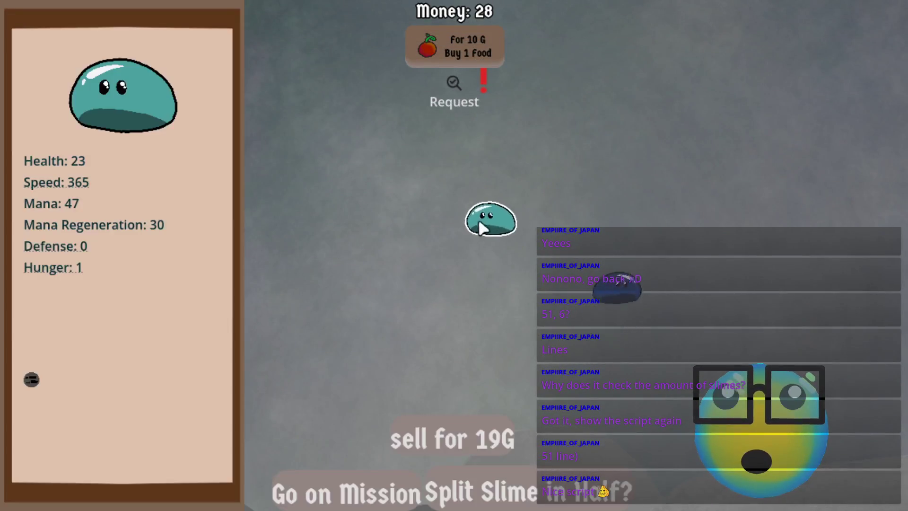
Sell the teal slime, restart after Game Over, and return to the slime room
left_click(428, 446)
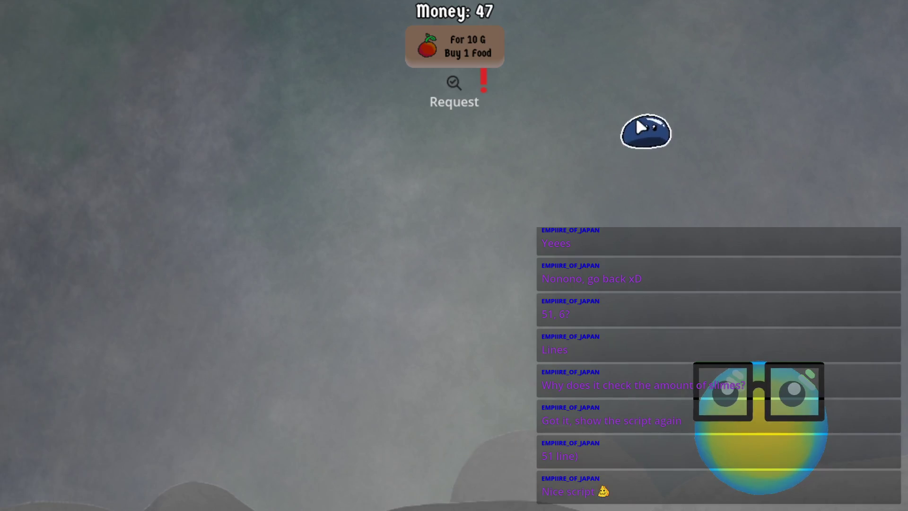
left_click(645, 130)
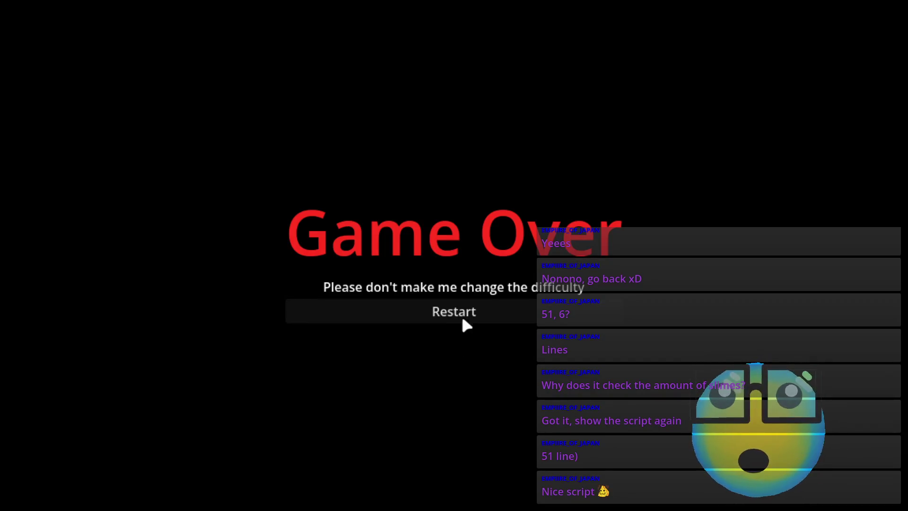
left_click(464, 324)
left_click(524, 491)
Select the purple slime and send it on a mission
left_click(409, 226)
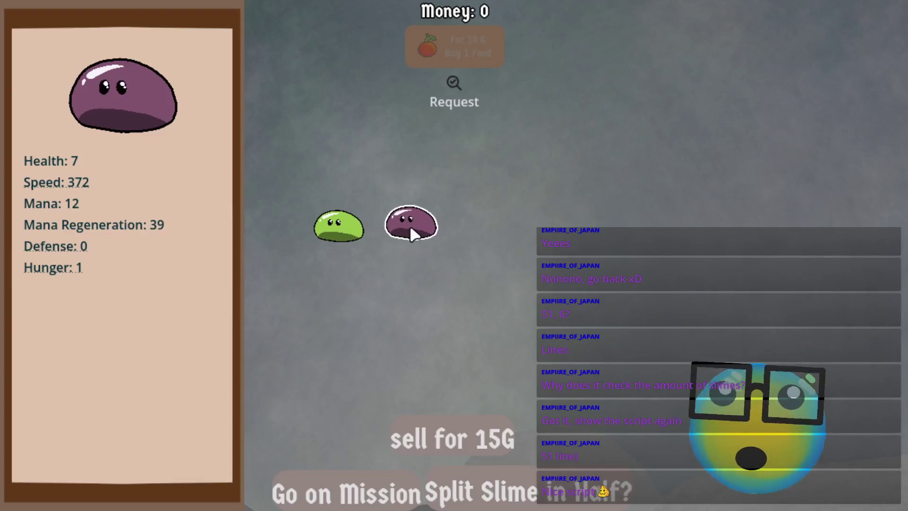
left_click(330, 227)
left_click(390, 179)
left_click(461, 163)
left_click(506, 161)
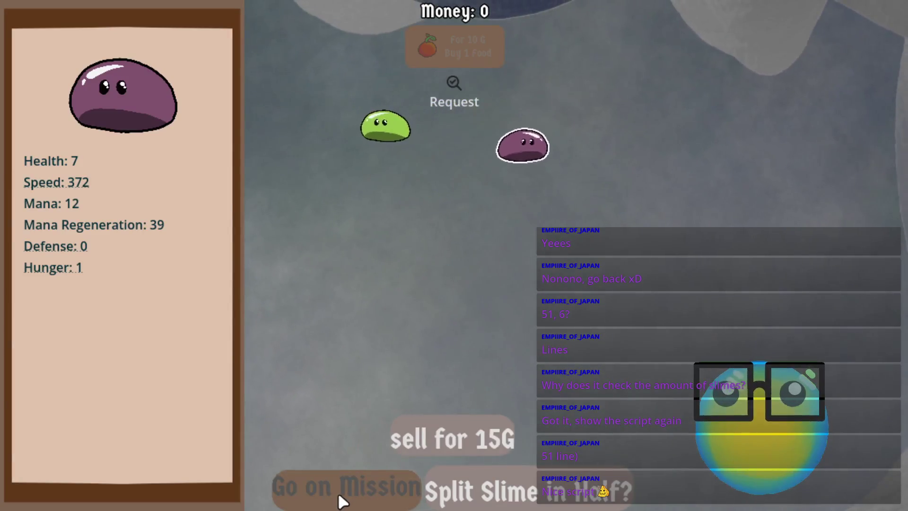
left_click(339, 496)
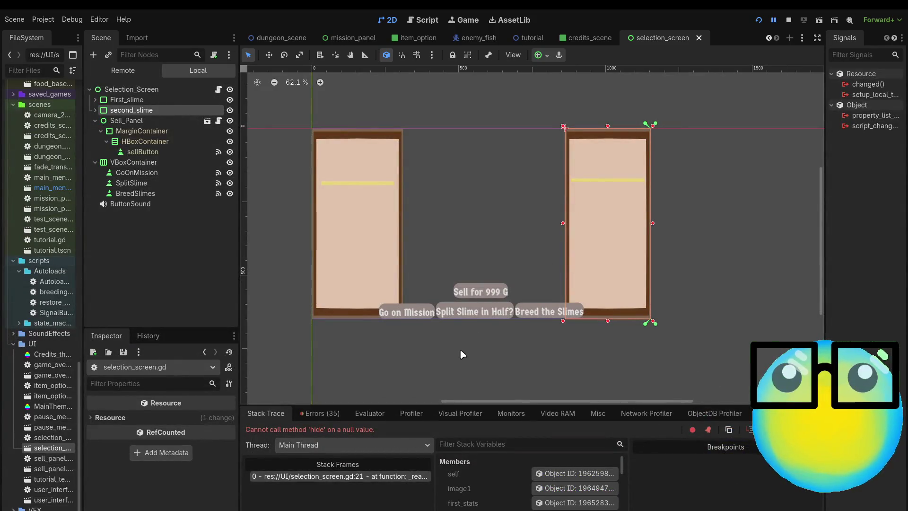
Scroll the Debugger Errors to the BreedSlimes3 Node not found error, save the scene, and relaunch
scroll(420, 232, "down", 1)
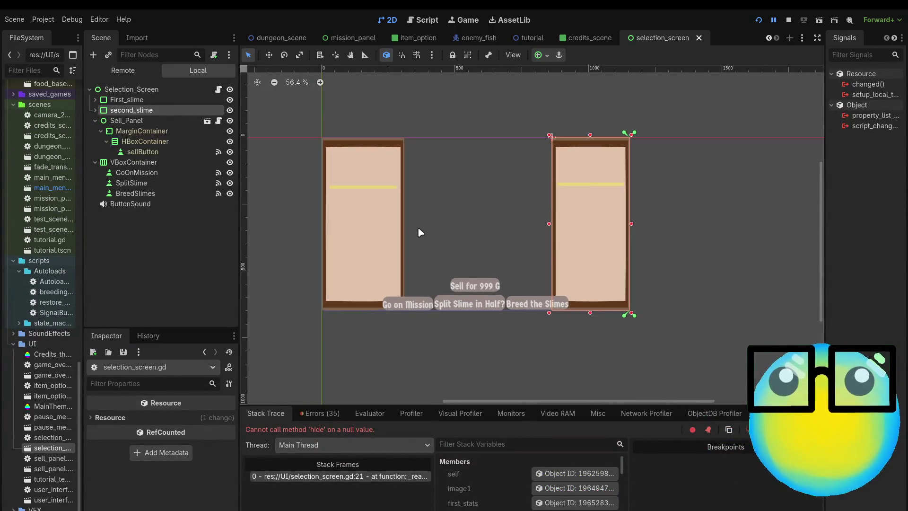
left_click(330, 412)
scroll(384, 460, "down", 5)
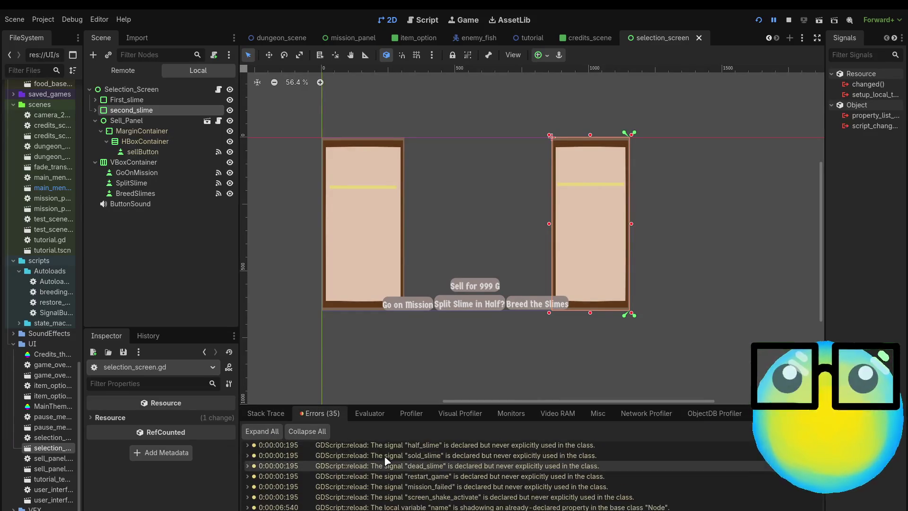
scroll(384, 460, "down", 8)
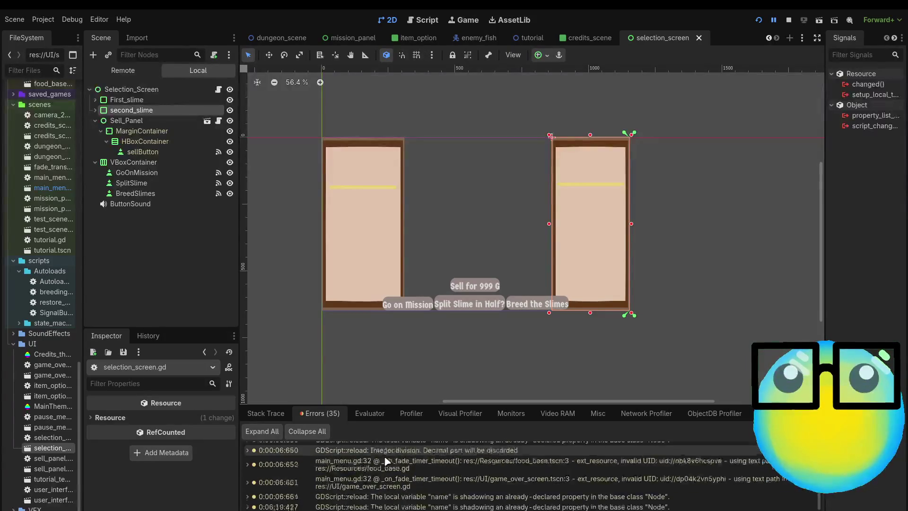
scroll(385, 460, "down", 10)
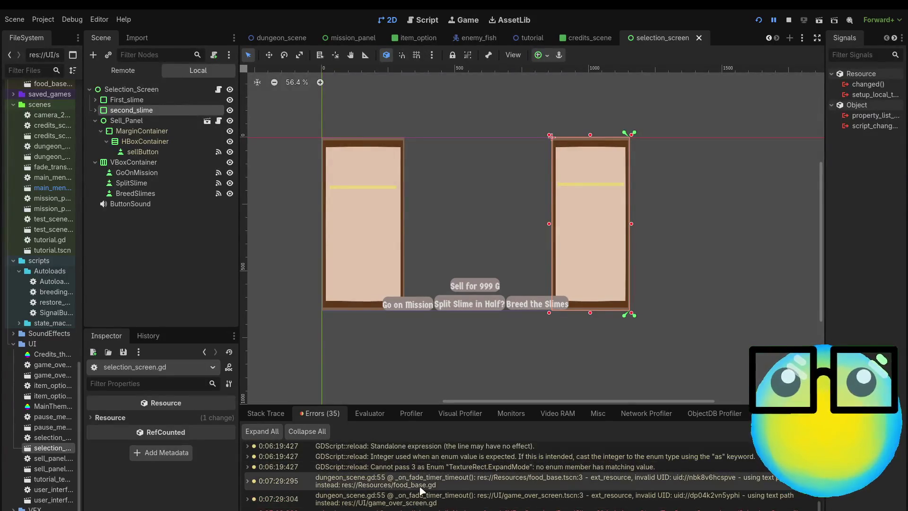
scroll(422, 492, "down", 1)
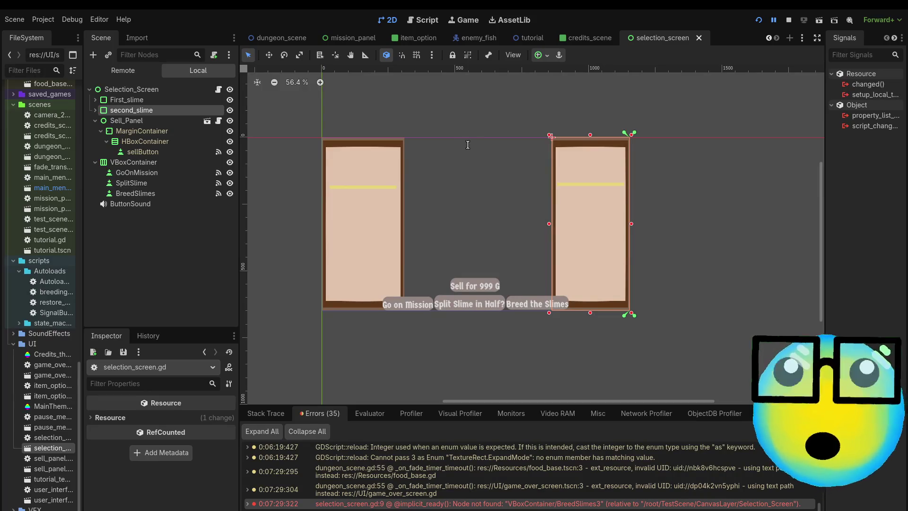
key("ctrl+s")
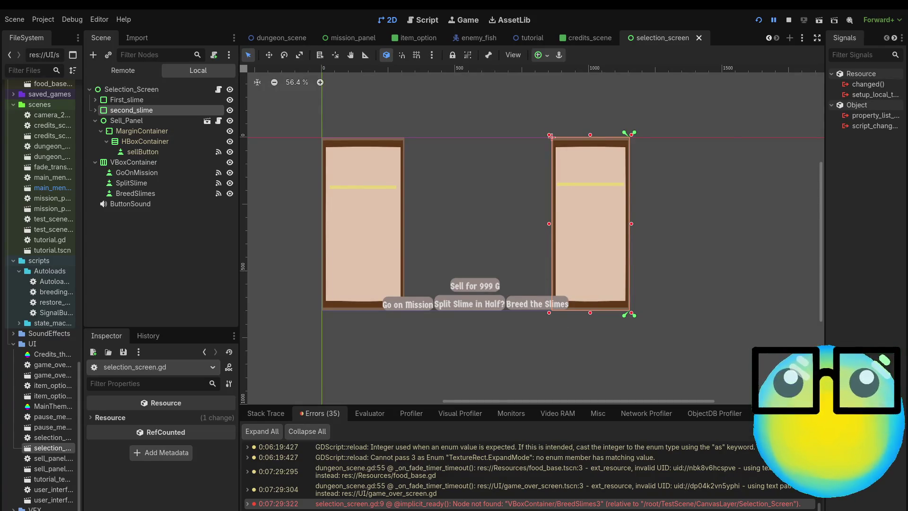
left_click(758, 20)
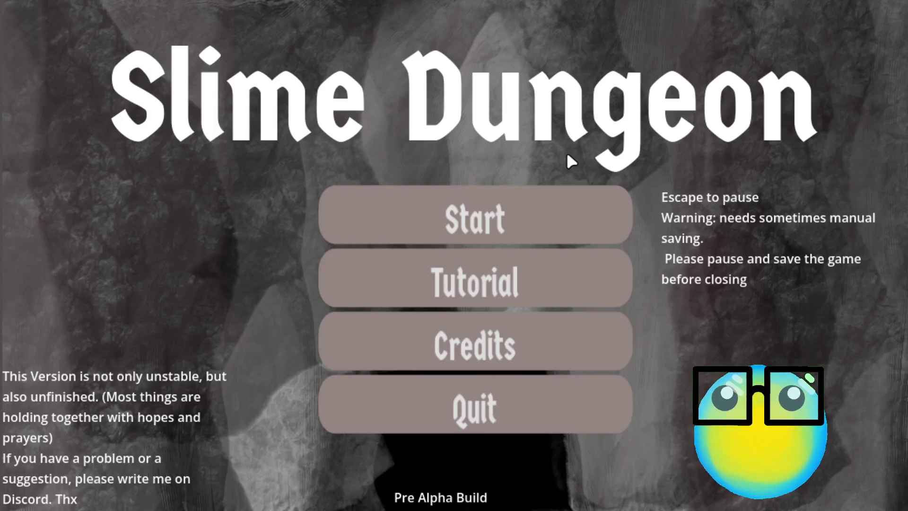
Start a new game, sell the green slime, and restart after Game Over
left_click(518, 199)
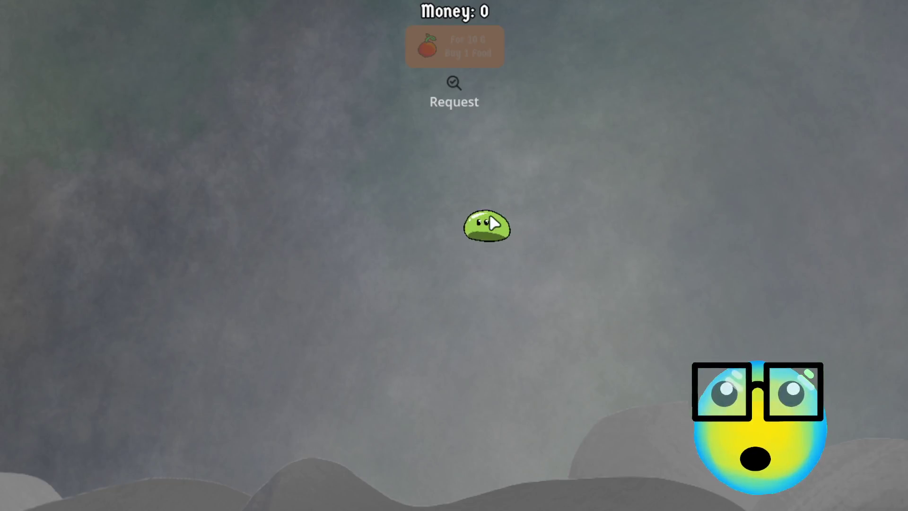
left_click(489, 218)
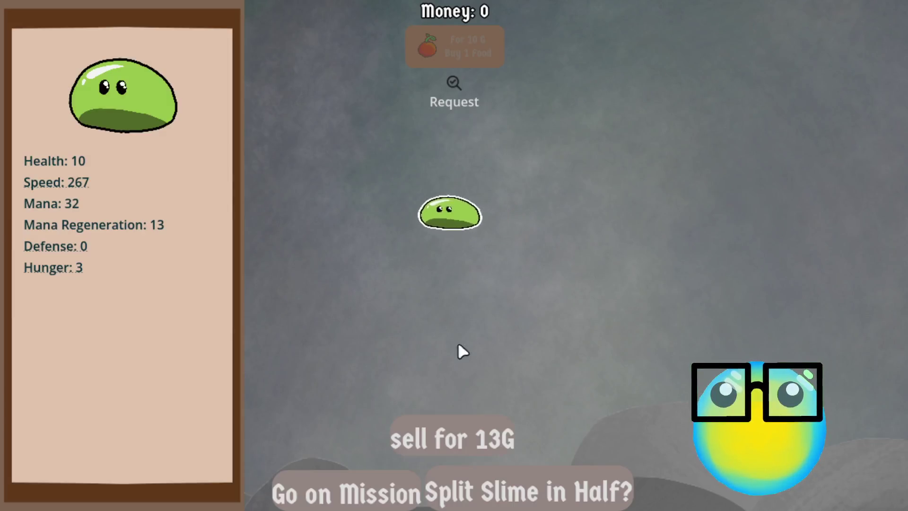
left_click(461, 424)
left_click(435, 310)
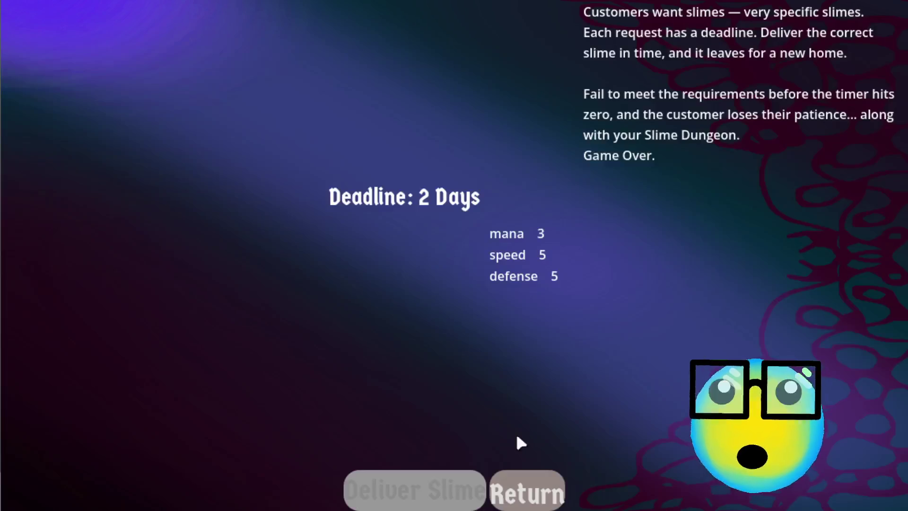
left_click(513, 475)
Select the purple slime and send it on a mission
left_click(449, 222)
left_click(461, 198)
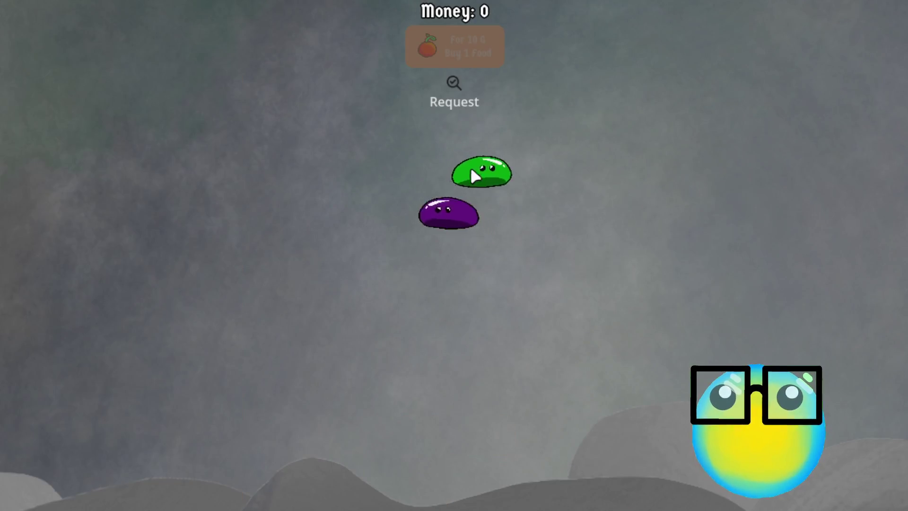
left_click(524, 189)
left_click(551, 224)
left_click(336, 112)
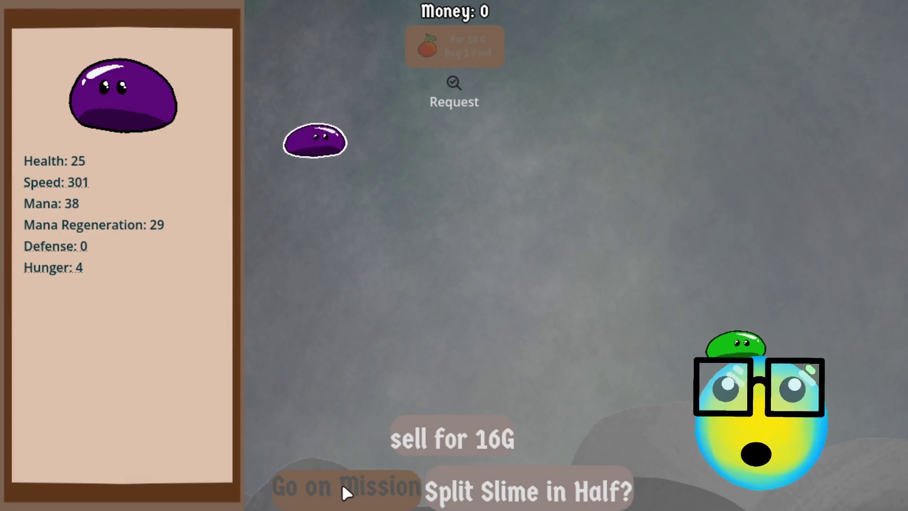
left_click(528, 483)
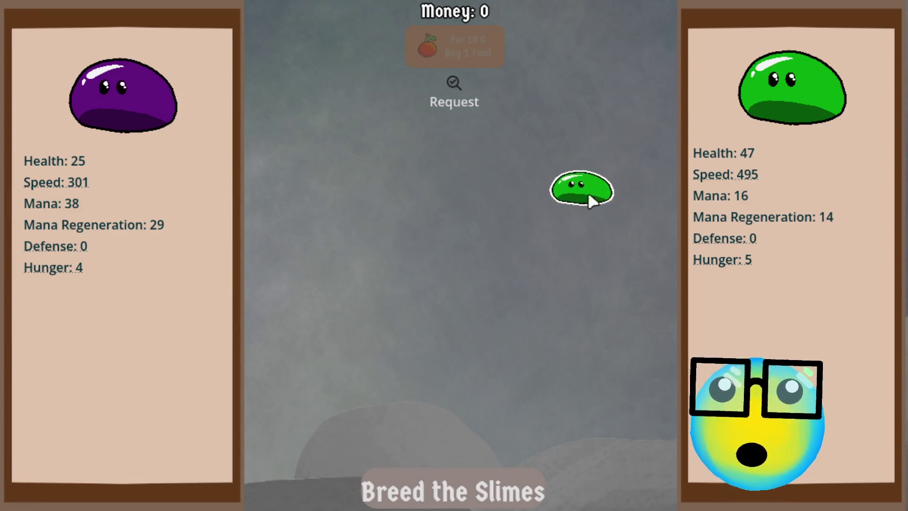
left_click(570, 271)
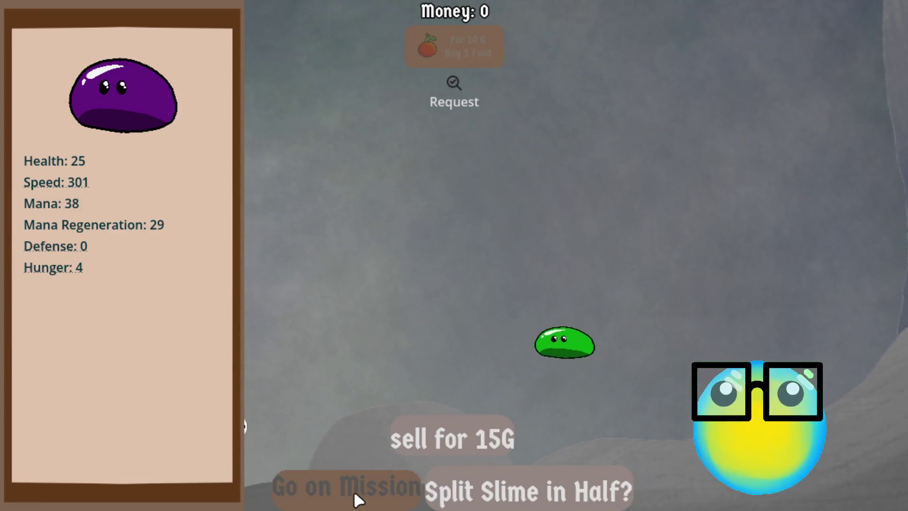
left_click(355, 495)
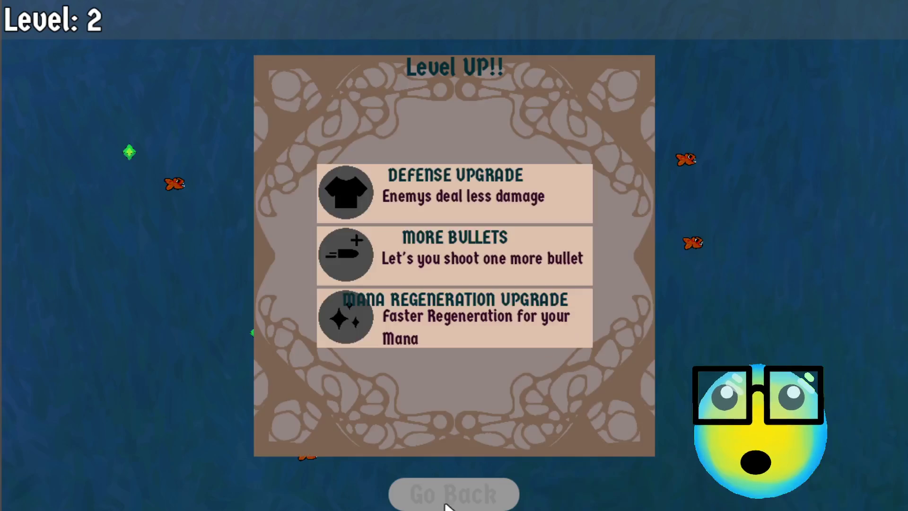
Take the More Bullets upgrade, return to the ranch, and compare purple and green slimes' stats
left_click(485, 253)
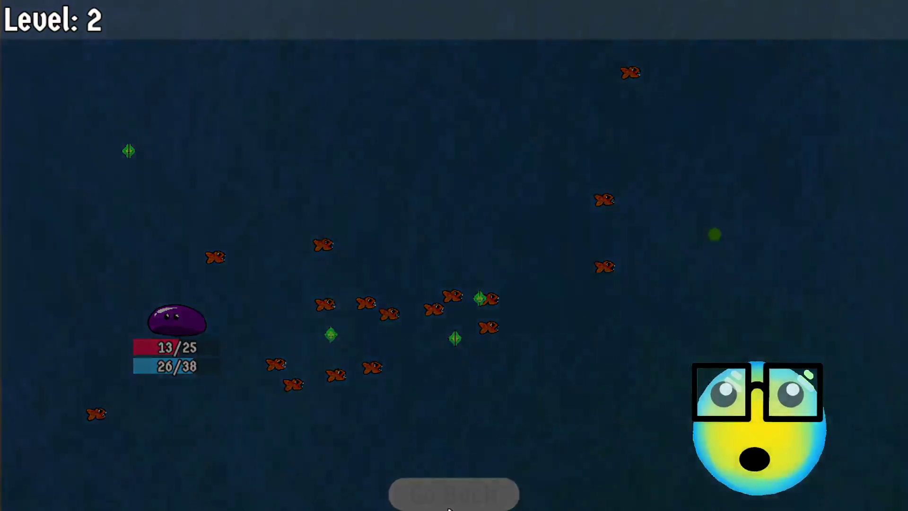
left_click(452, 494)
left_click(440, 171)
left_click(430, 189)
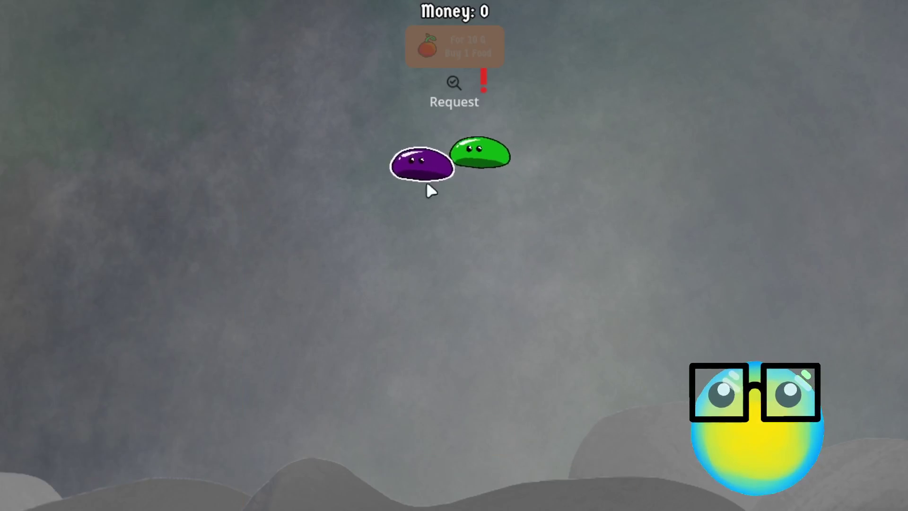
left_click(444, 152)
left_click(407, 135)
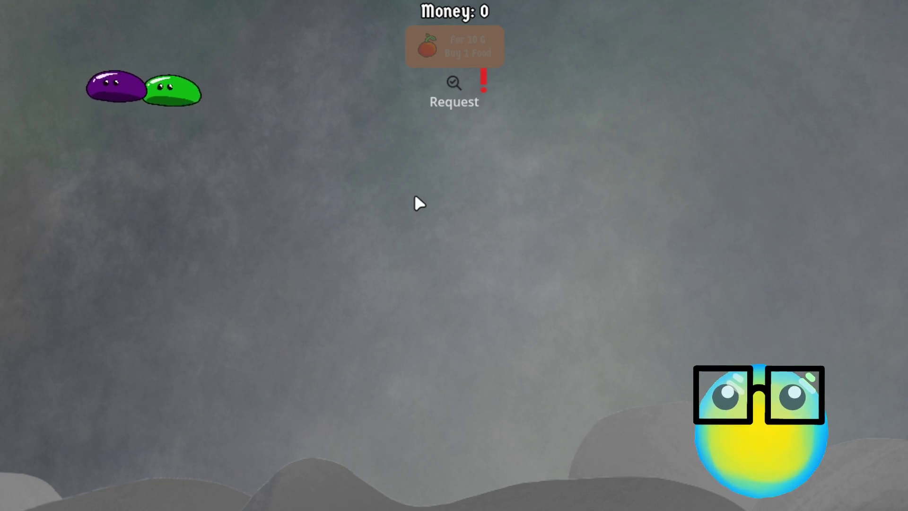
left_click(106, 86)
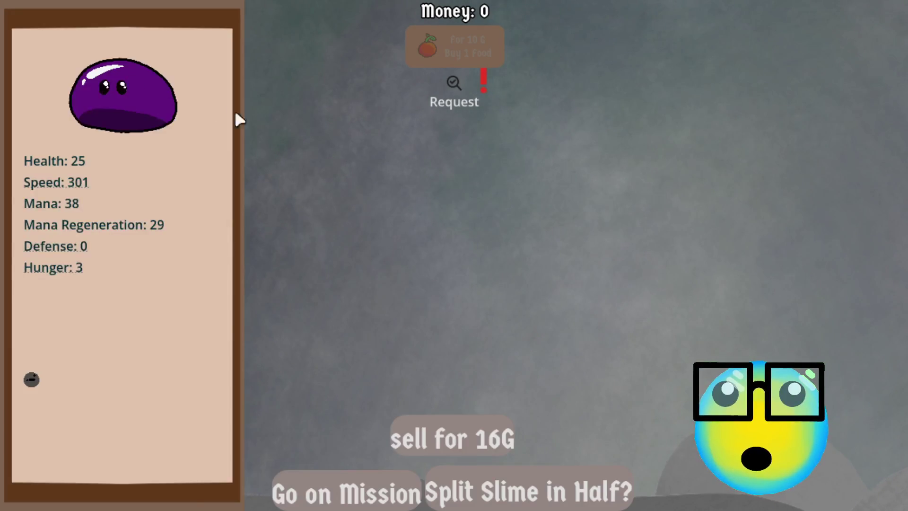
left_click(364, 113)
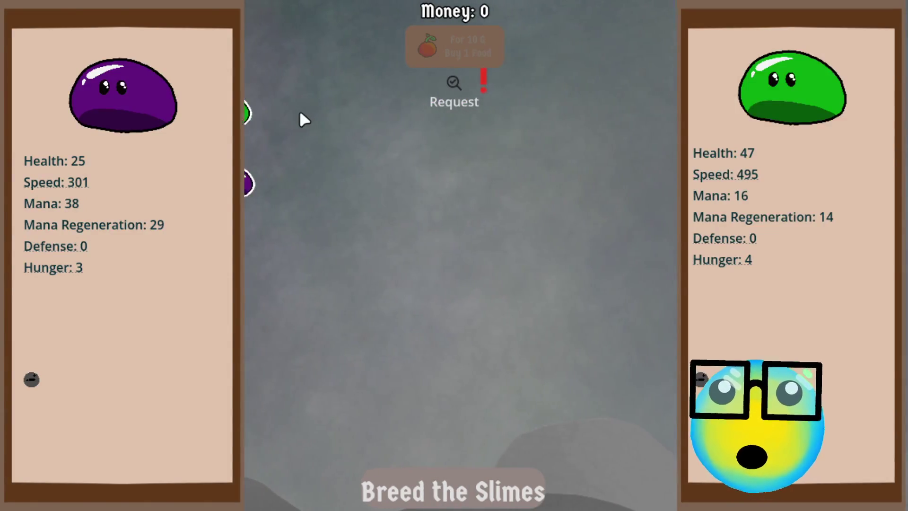
left_click(299, 114)
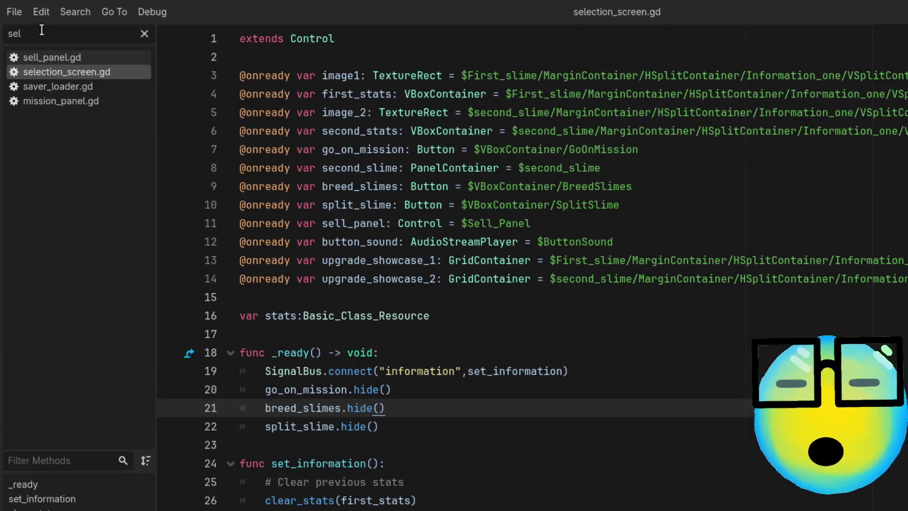
Filter the script list by 'pl' and open player_character.gd
key("BackSpace")
key("BackSpace")
key("BackSpace")
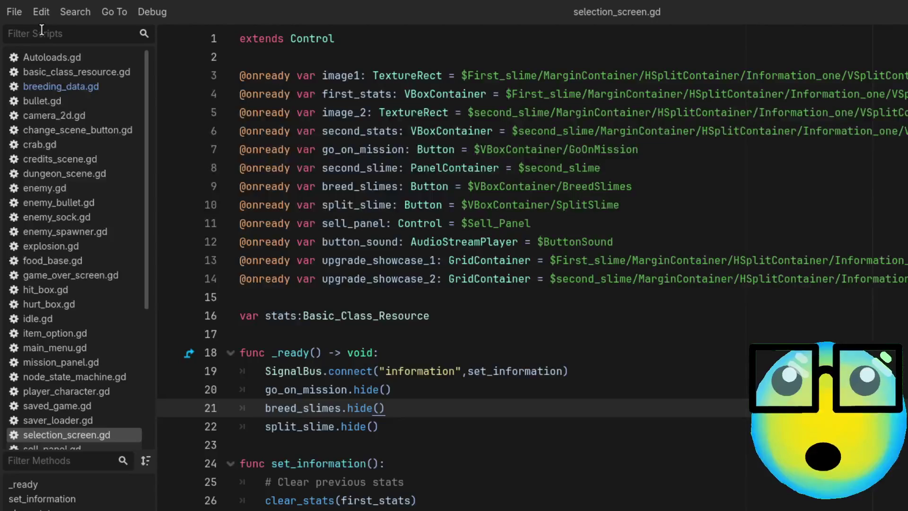
type("pl")
left_click(70, 58)
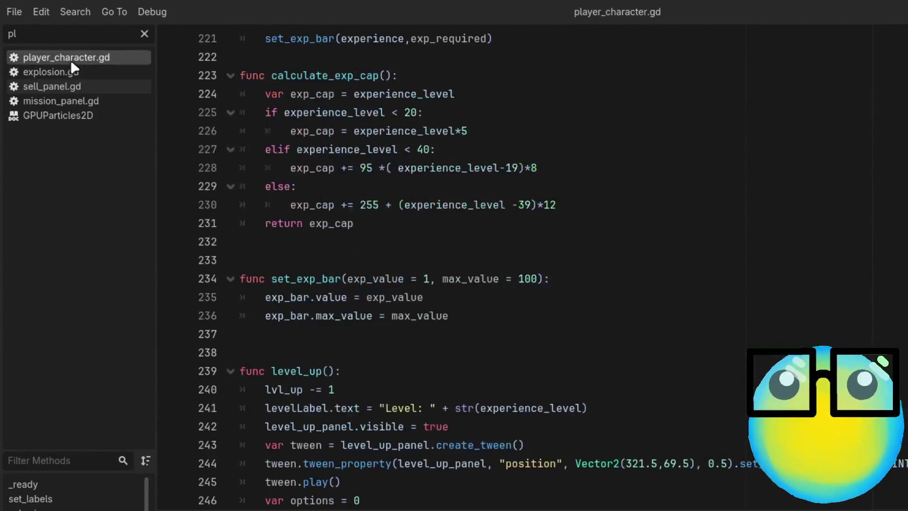
Review class_states uses in upgraded_character, then switch back to the selection_screen scene
scroll(558, 345, "up", 7)
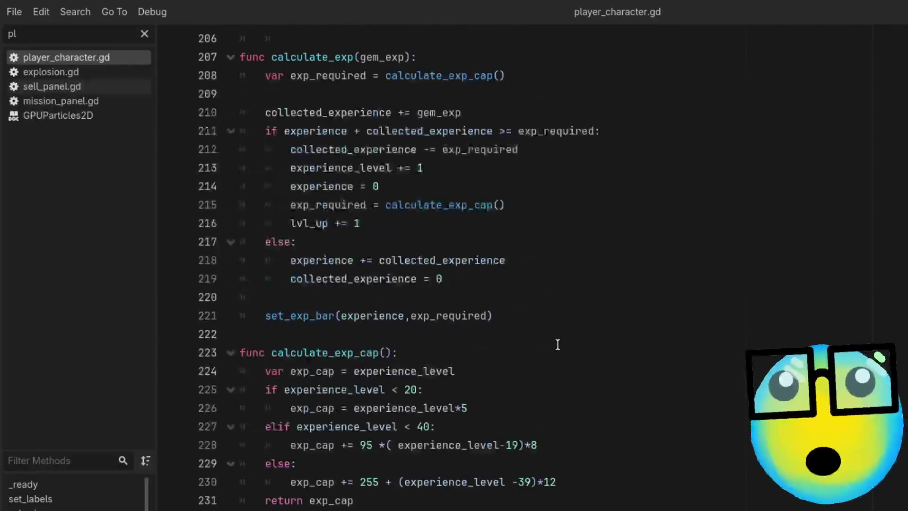
scroll(558, 344, "down", 14)
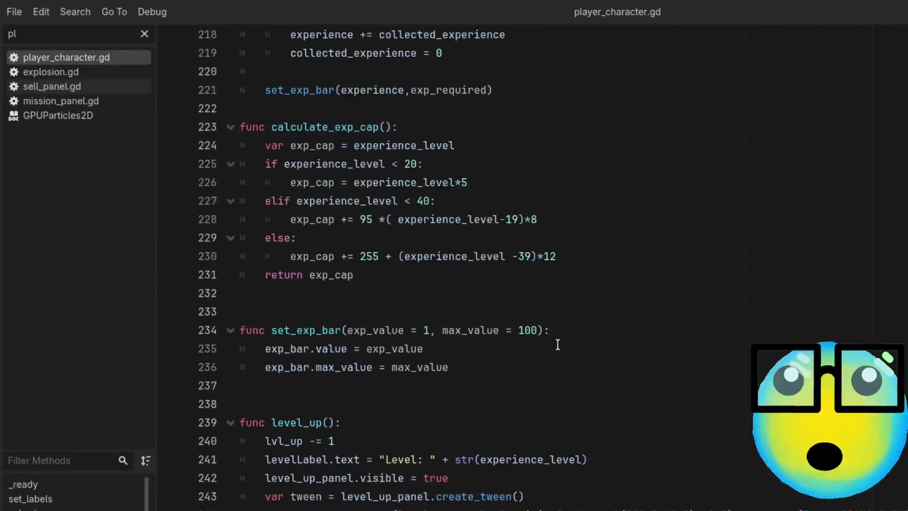
scroll(558, 345, "down", 5)
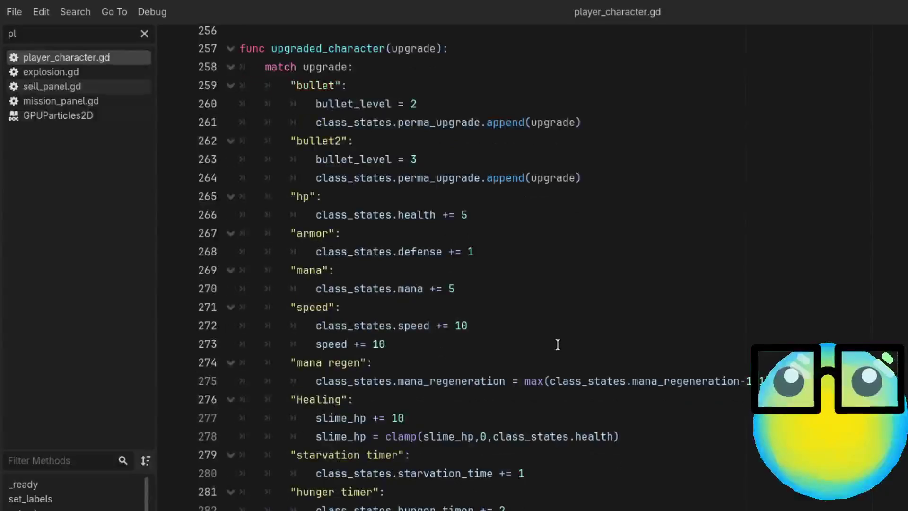
scroll(556, 339, "up", 1)
double_click(385, 179)
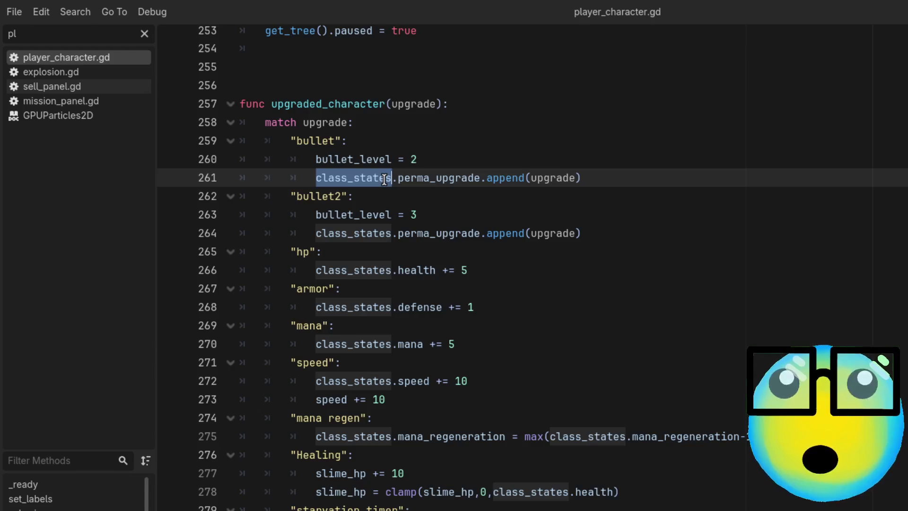
left_click(491, 157)
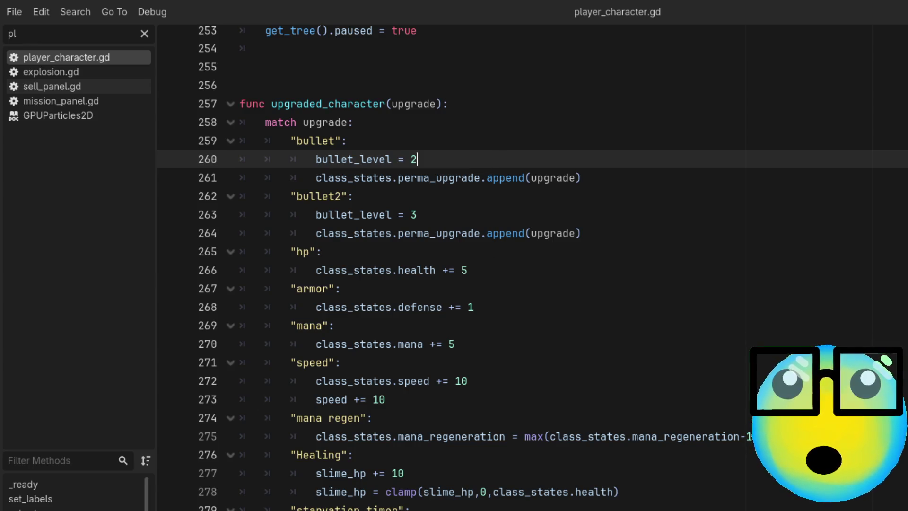
key("alt+Tab")
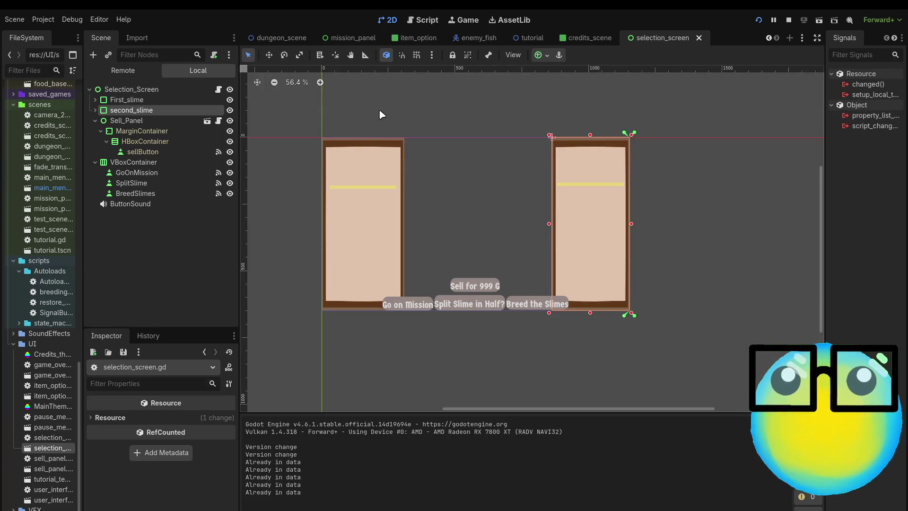
In the Remote tree, open BreedingData's first stored slime and expand its Perma Upgrade array
left_click(124, 70)
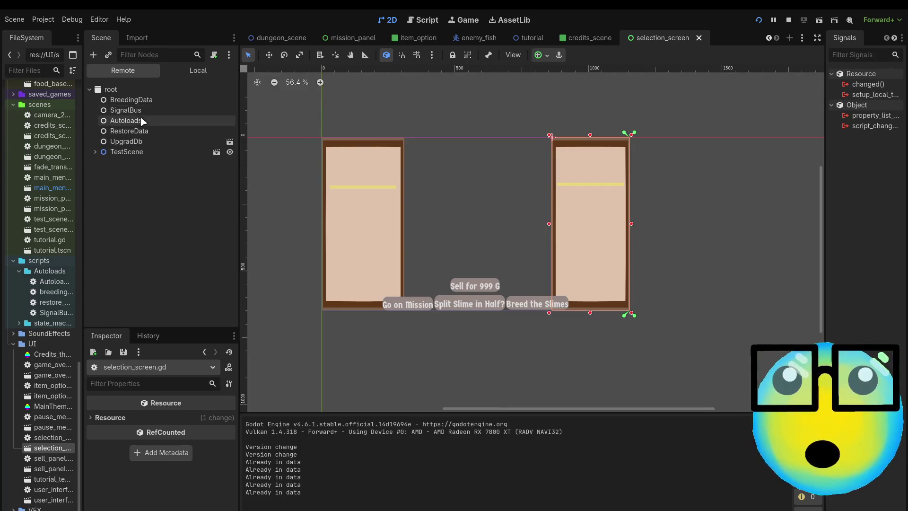
left_click(145, 100)
scroll(136, 455, "down", 1)
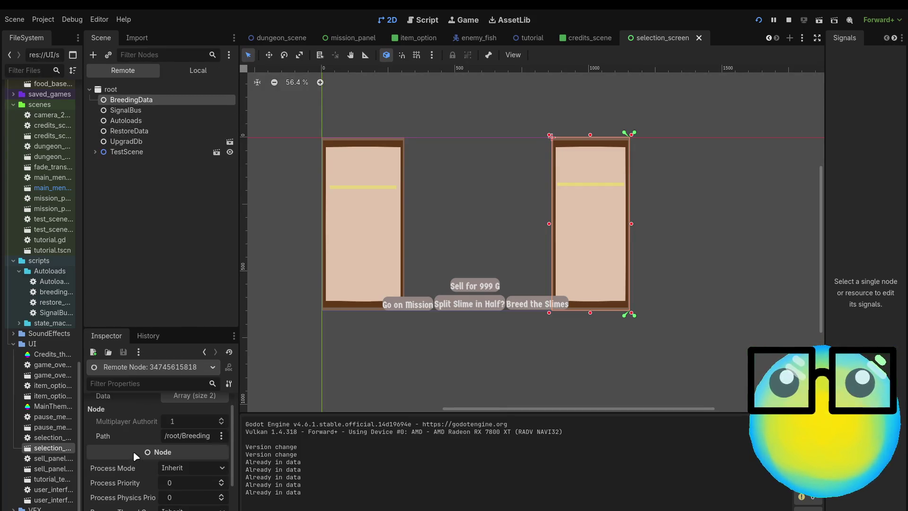
scroll(136, 455, "up", 1)
left_click(180, 414)
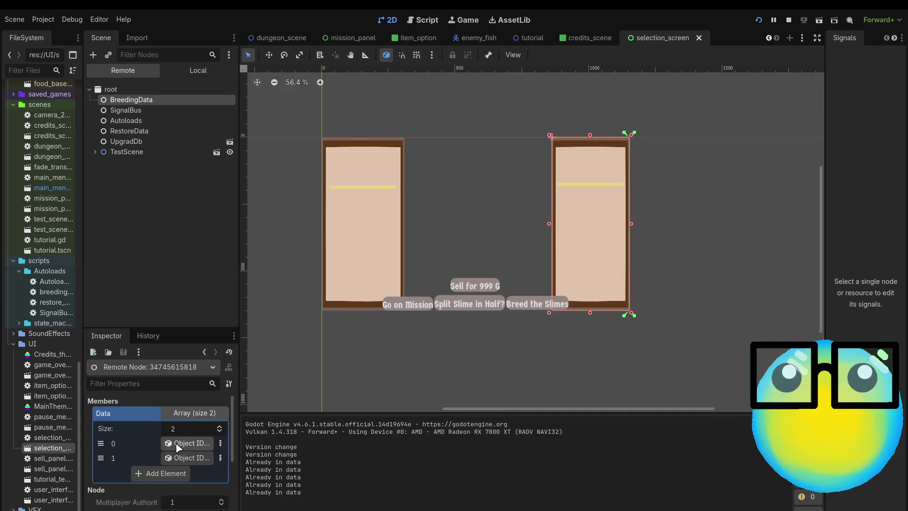
left_click(173, 445)
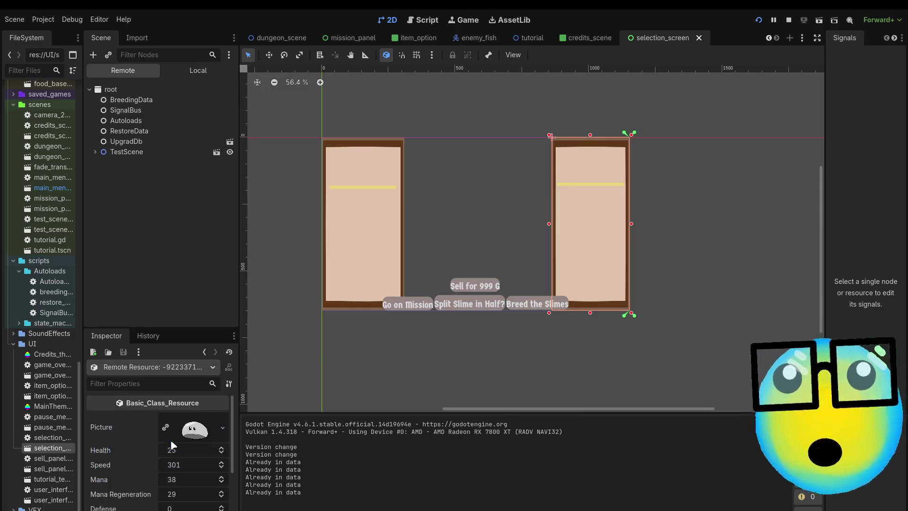
scroll(136, 454, "down", 5)
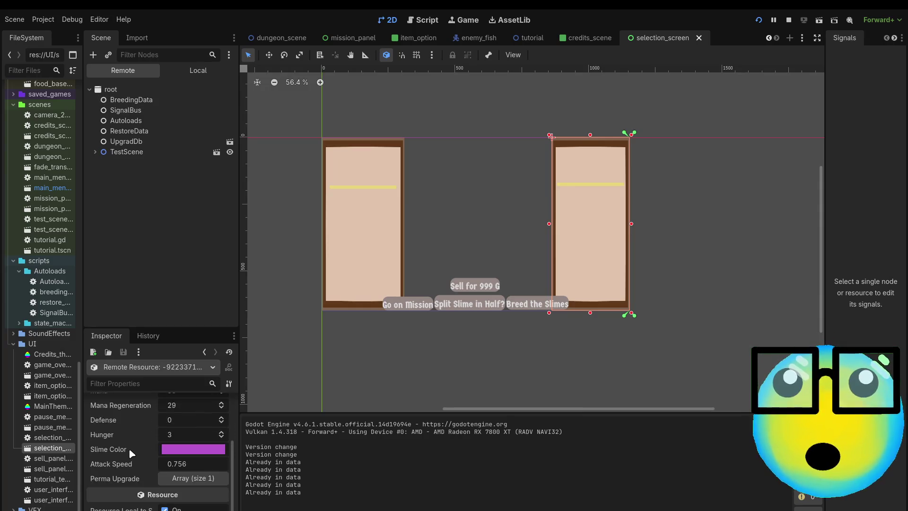
scroll(134, 479, "down", 1)
left_click(186, 461)
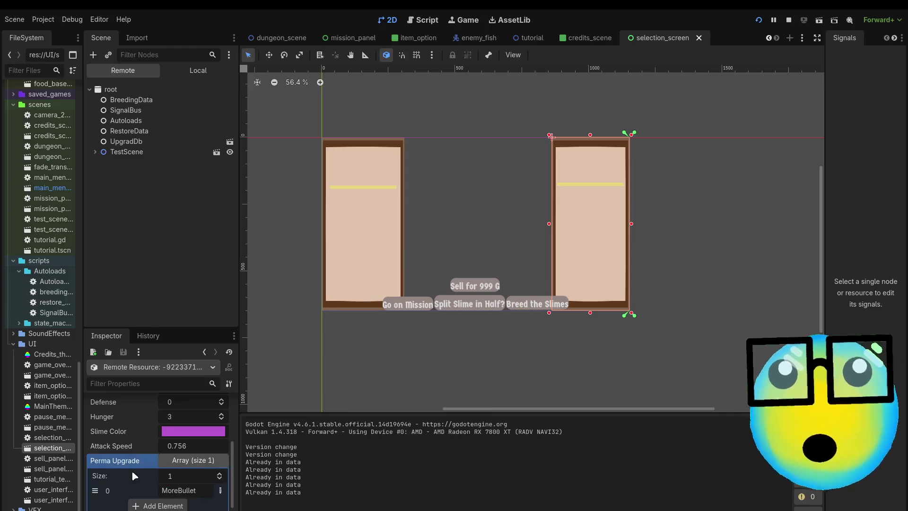
scroll(134, 476, "down", 1)
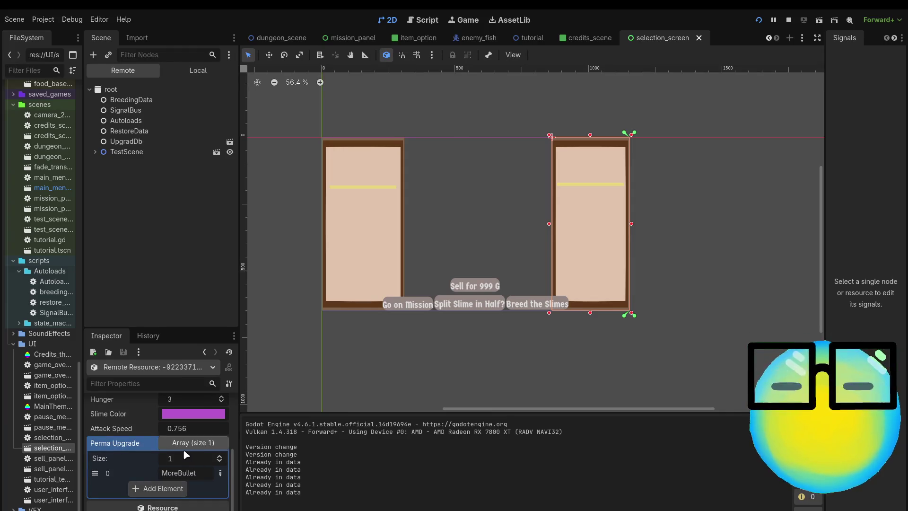
scroll(163, 428, "up", 7)
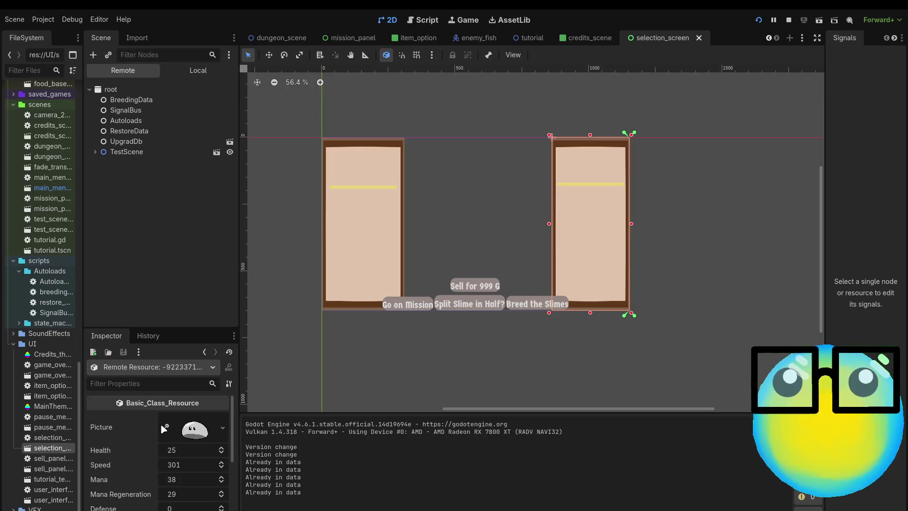
scroll(163, 429, "down", 7)
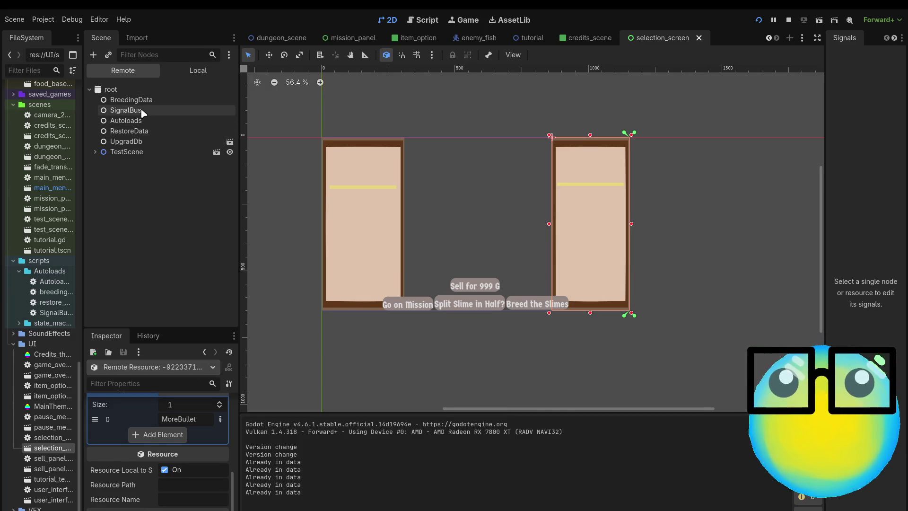
Check SignalBus and RestoreData, reopen BreedingData's stored slime, then rerun the game with F5
left_click(142, 110)
left_click(138, 131)
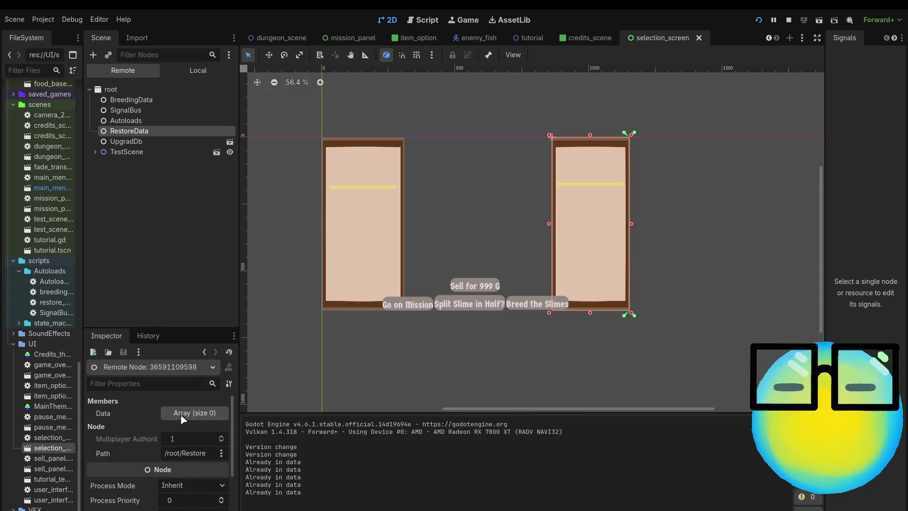
left_click(146, 104)
left_click(184, 458)
scroll(182, 454, "down", 5)
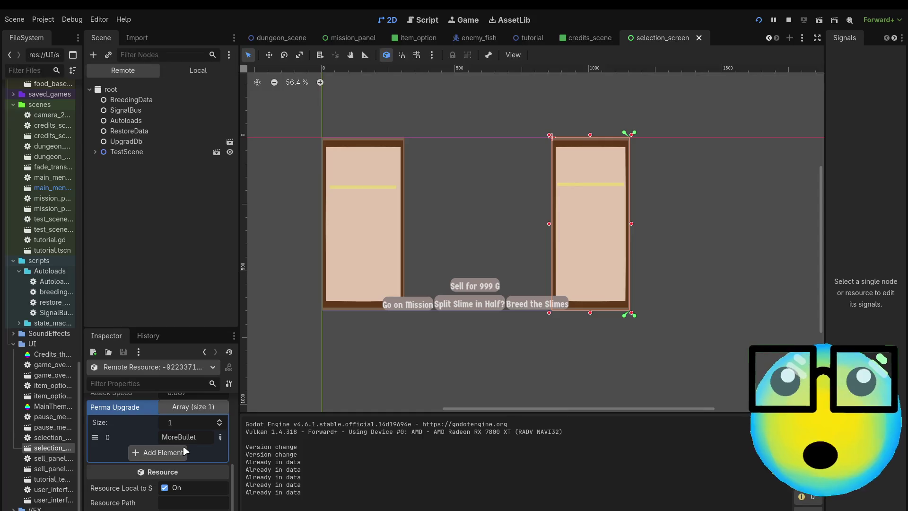
key("F5")
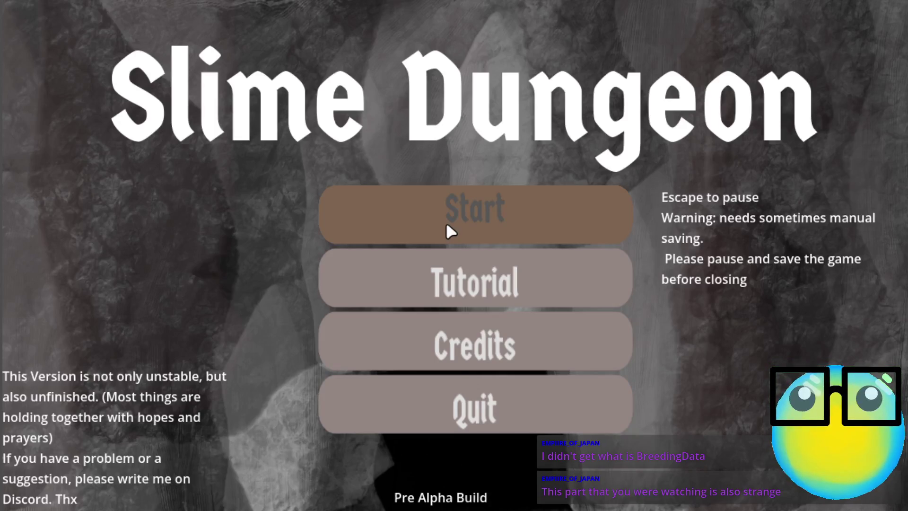
Start the game, sell the first slime, restart after game over, and return to the slimes
left_click(447, 224)
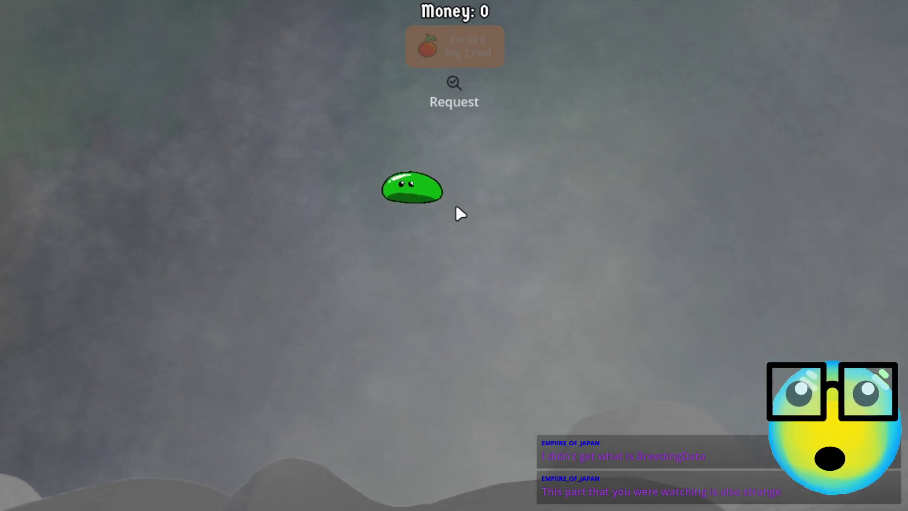
left_click(357, 222)
left_click(500, 427)
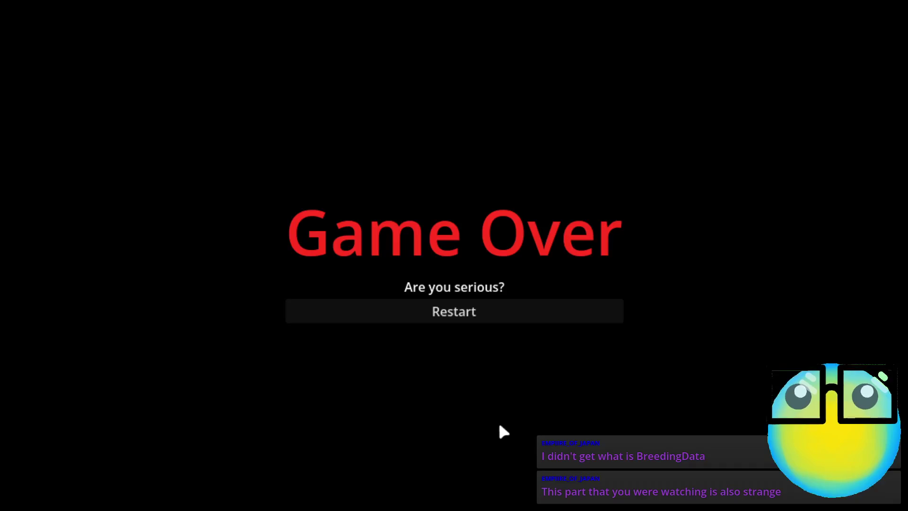
left_click(515, 311)
left_click(521, 472)
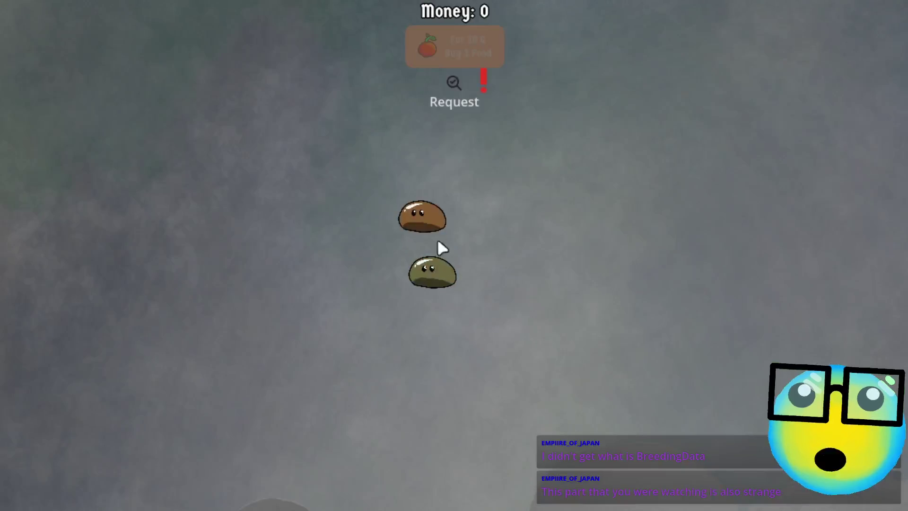
Select the brown slime and send it on a mission
left_click(432, 226)
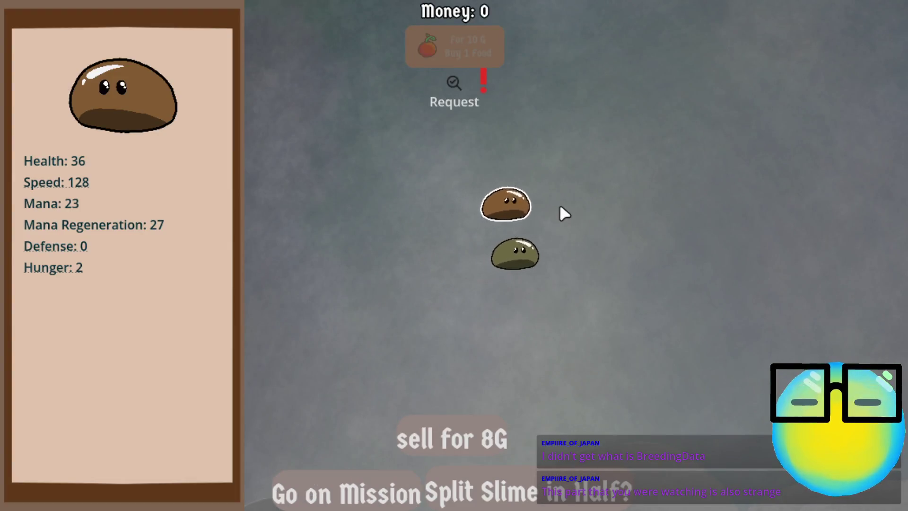
left_click(592, 192)
left_click(648, 260)
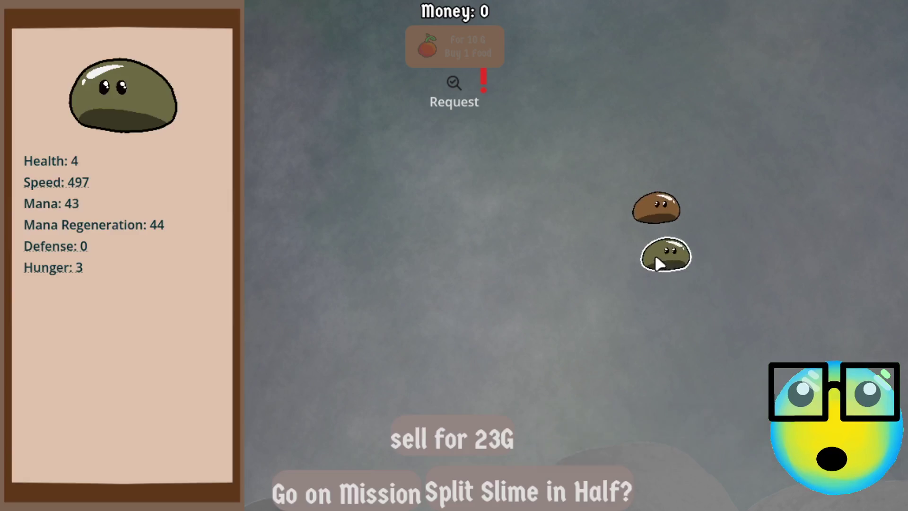
left_click(756, 225)
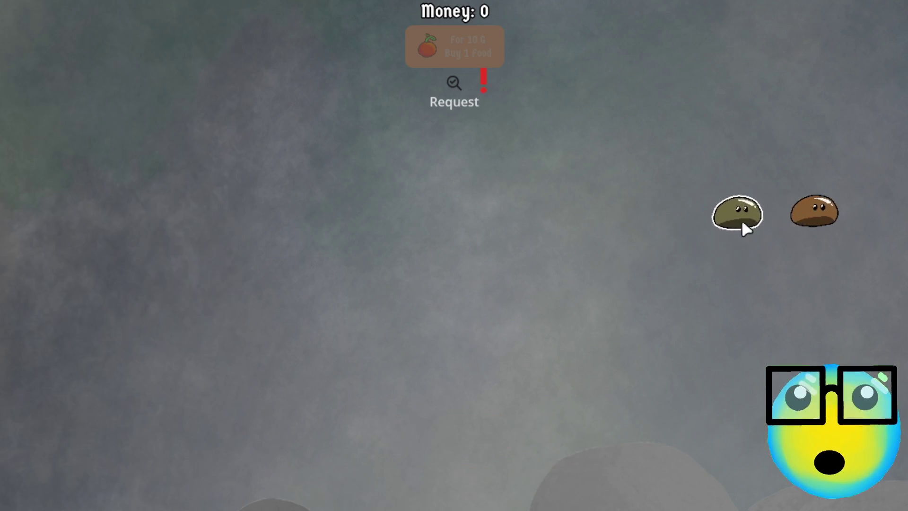
left_click(822, 227)
left_click(368, 476)
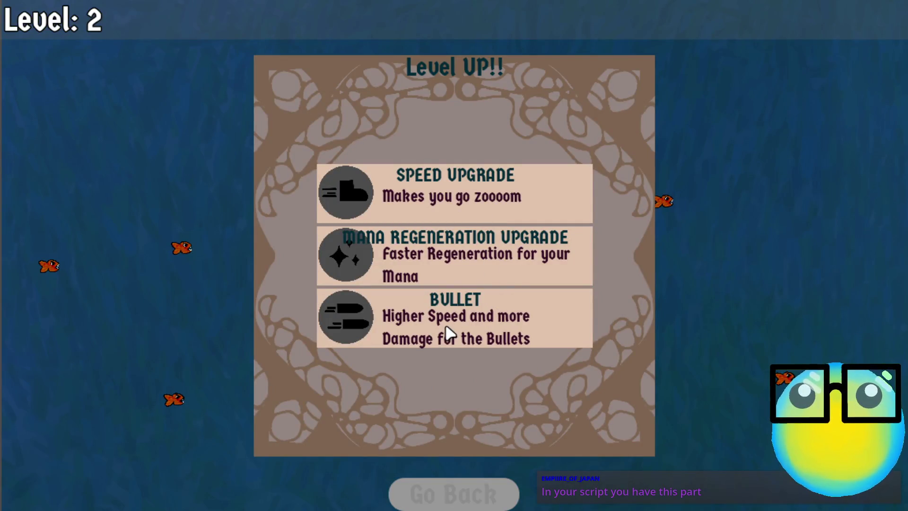
Pick the BULLET level-up upgrade, then restart once the deadline runs out
left_click(448, 333)
left_click(463, 480)
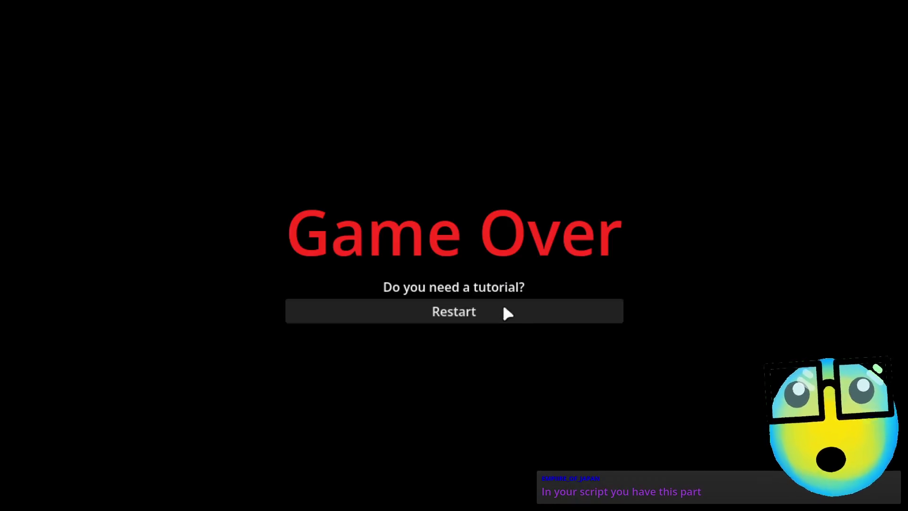
left_click(504, 311)
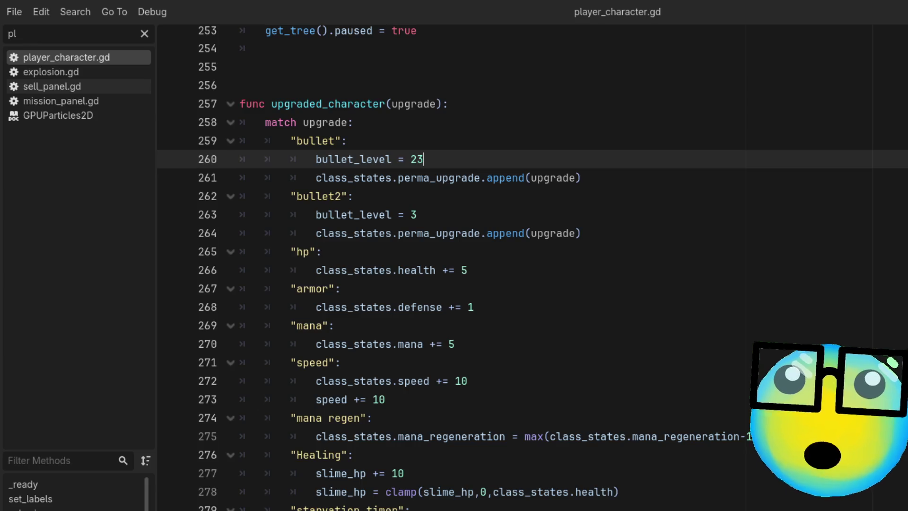
Change the "bullet" case on line 260 from bullet_level = 23 back to 2
key("BackSpace")
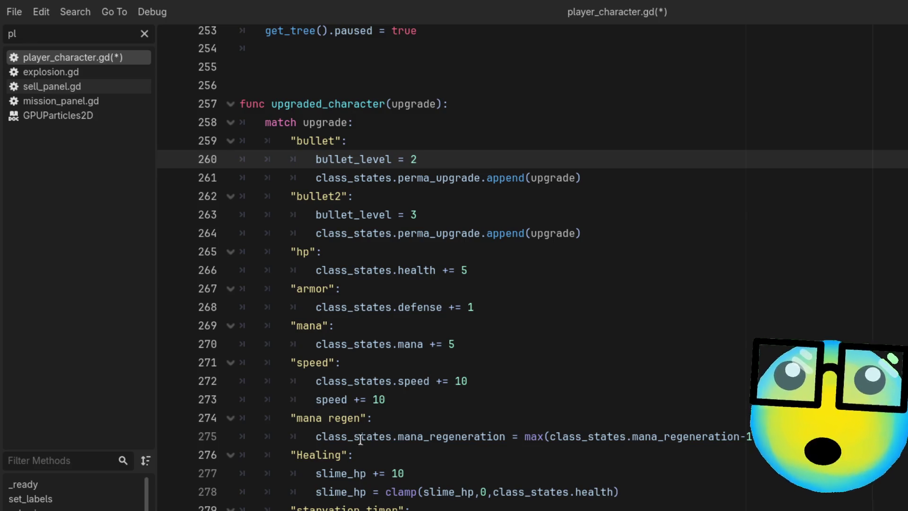
Move through lines 261–264 and select class_states on line 261 to see its uses
left_click(412, 182)
left_click(626, 194)
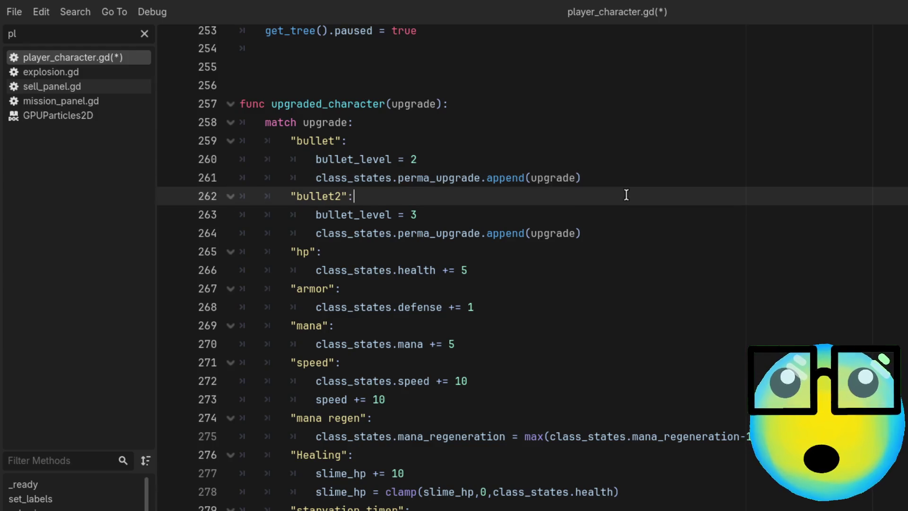
left_click(605, 181)
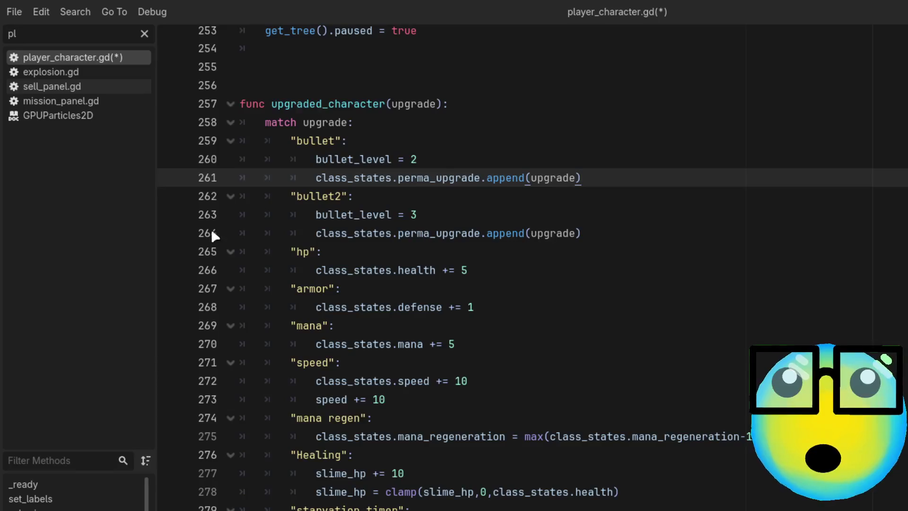
left_click(619, 232)
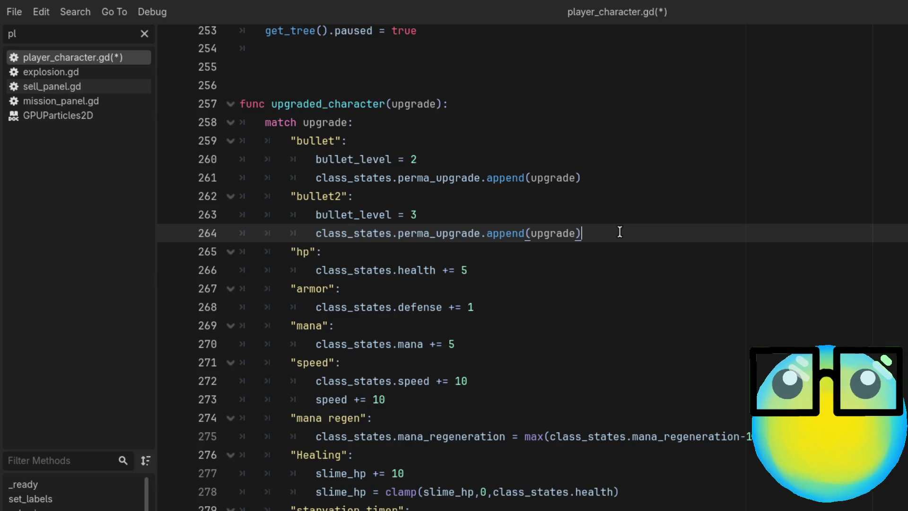
double_click(346, 176)
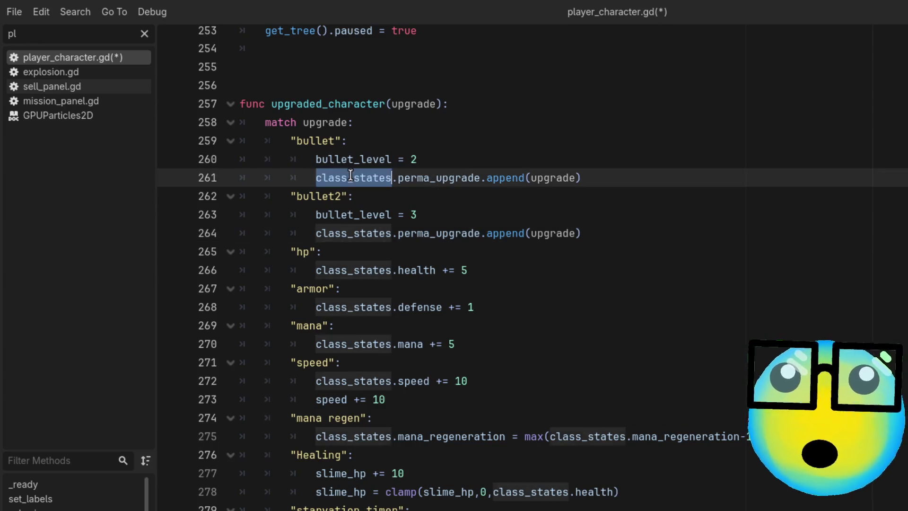
key("shift+Home")
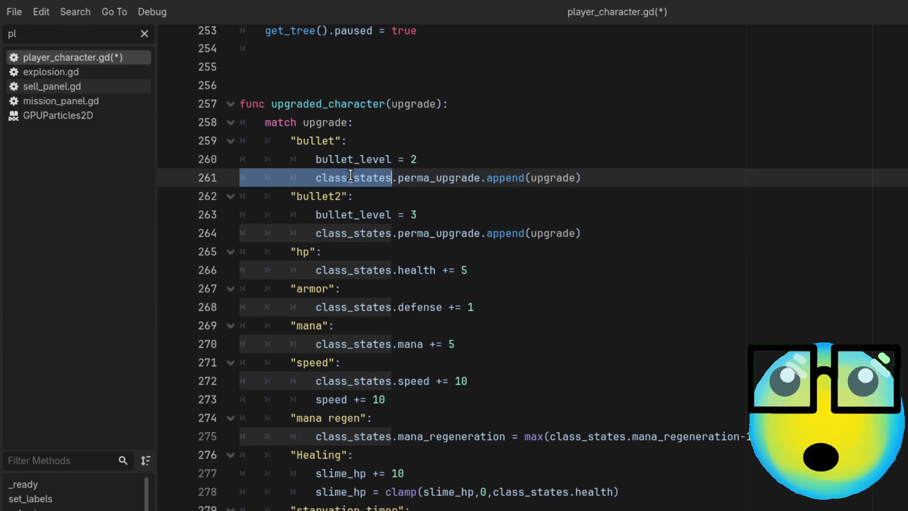
Highlight perma_upgrade, append and upgrade on line 261, then jump to perma_upgrade's definition in Basic_Class_Resource
double_click(448, 179)
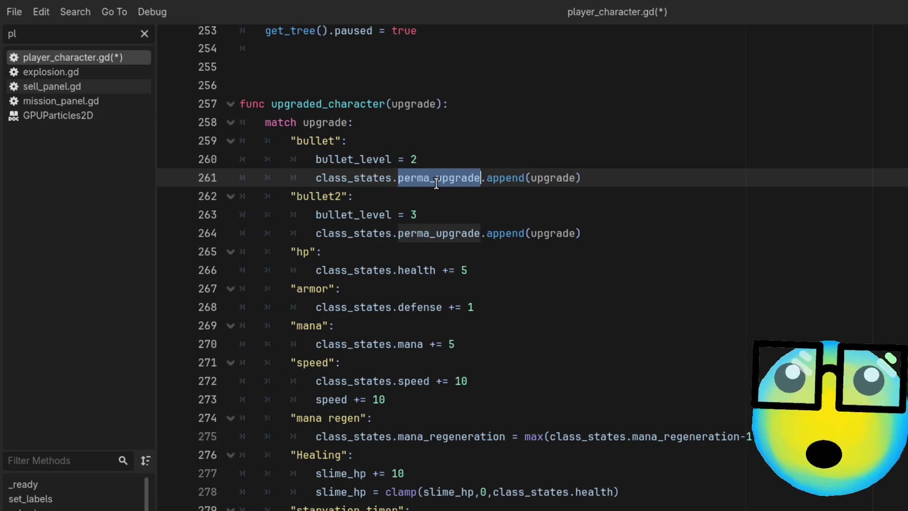
double_click(514, 179)
double_click(563, 180)
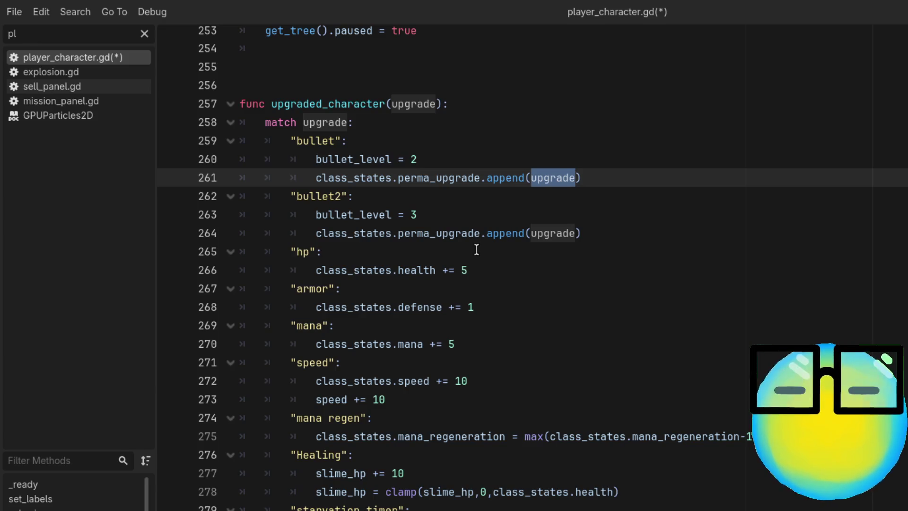
left_click(431, 182, "ctrl")
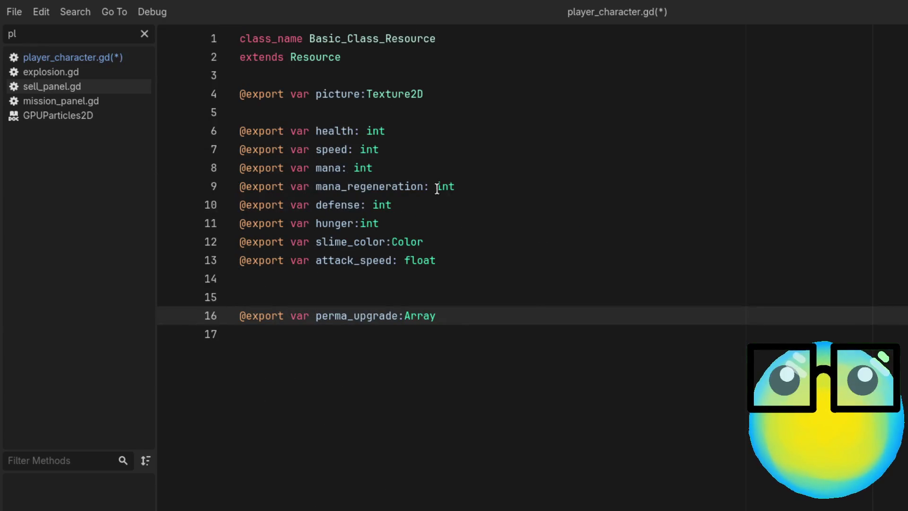
left_click(498, 323)
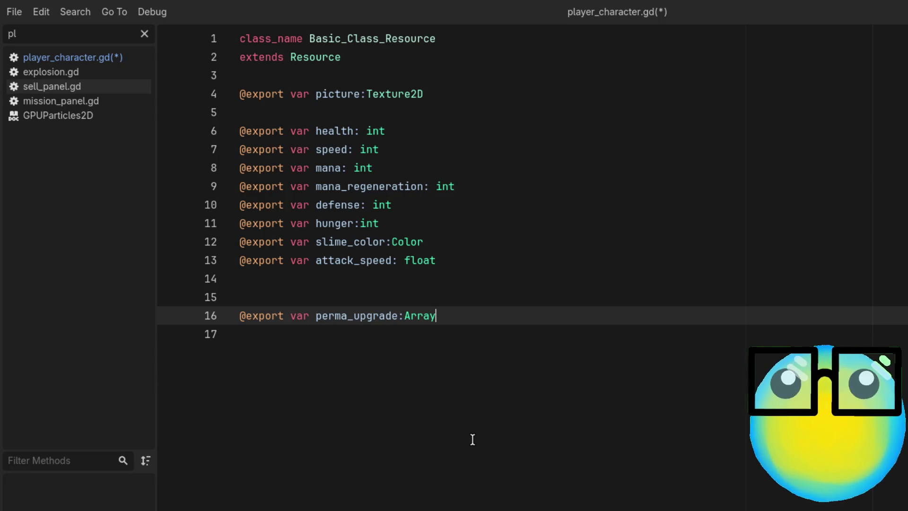
Switch back to player_character.gd in the script list
left_click(109, 55)
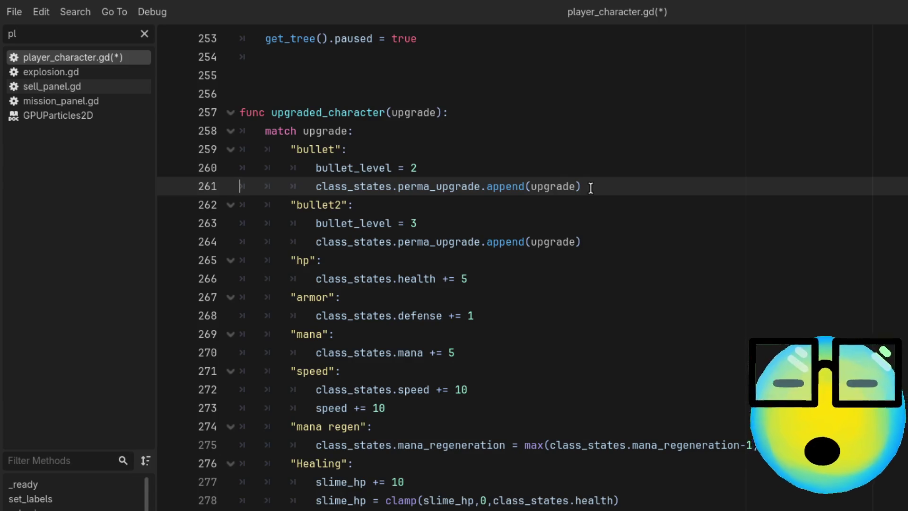
Place the cursor after the perma_upgrade append call on line 261 and save player_character.gd
left_click(590, 188)
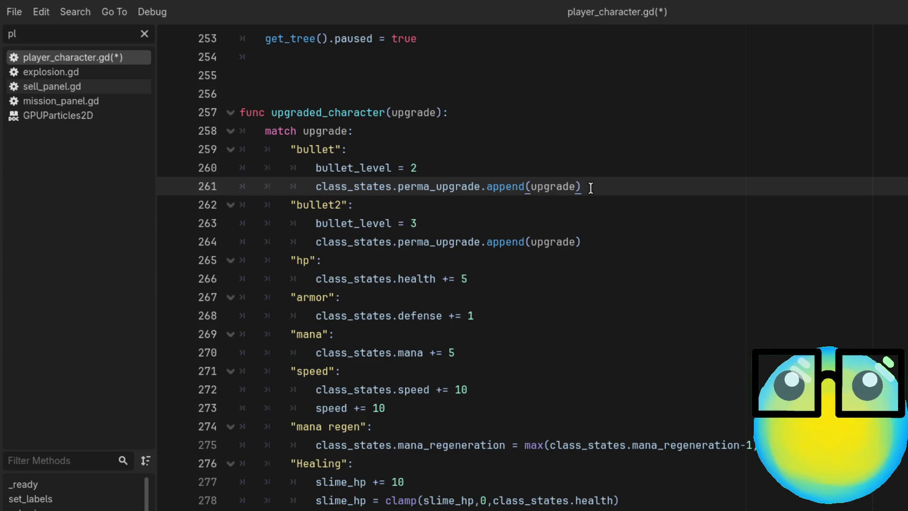
key("ctrl+s")
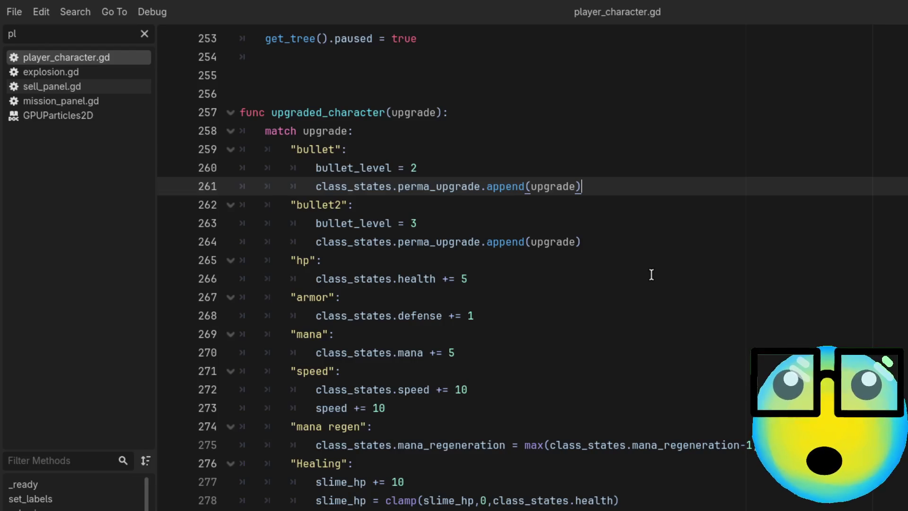
Scroll to the MoreBullet case and place the cursor after its append call on line 285
scroll(651, 275, "down", 3)
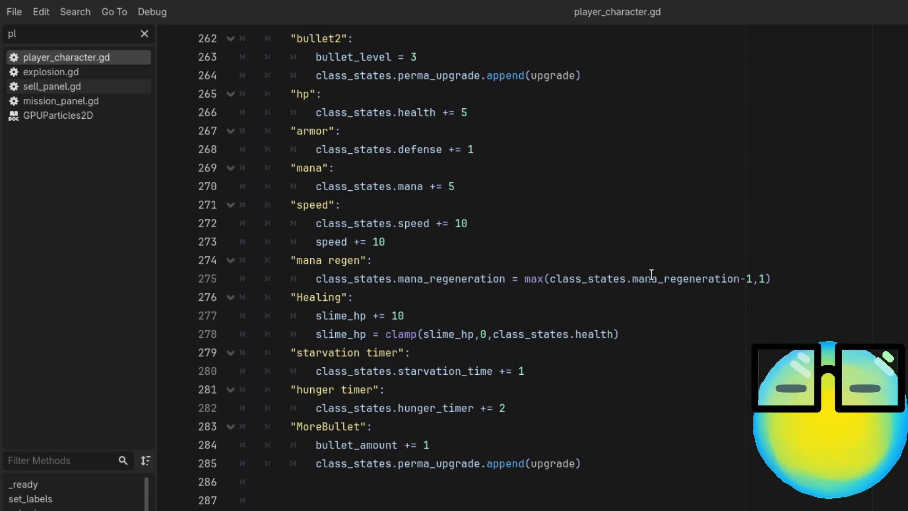
scroll(650, 274, "up", 4)
scroll(651, 274, "down", 4)
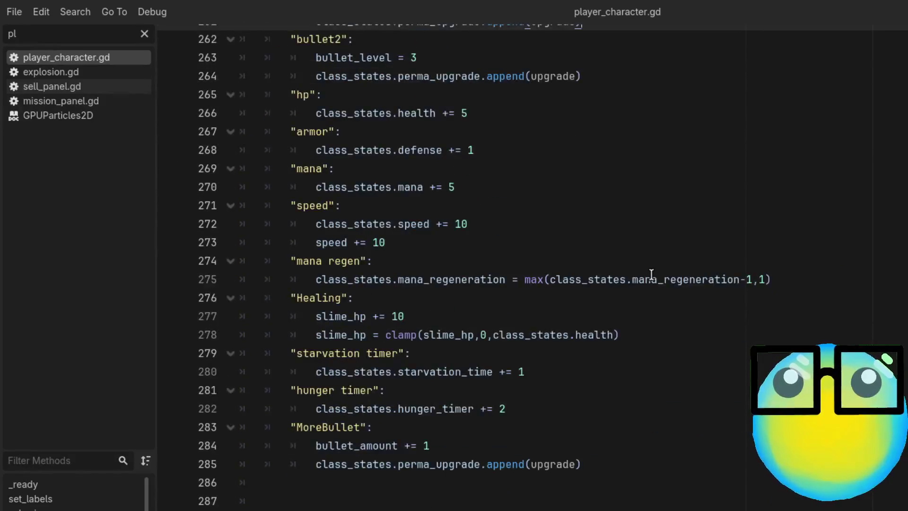
scroll(651, 274, "up", 1)
scroll(651, 275, "down", 1)
scroll(651, 274, "up", 1)
scroll(651, 274, "down", 1)
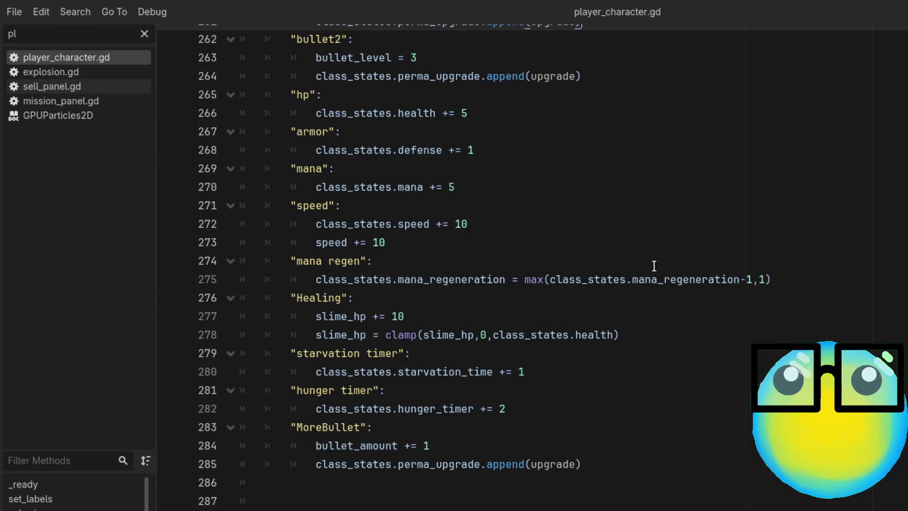
left_click(600, 462)
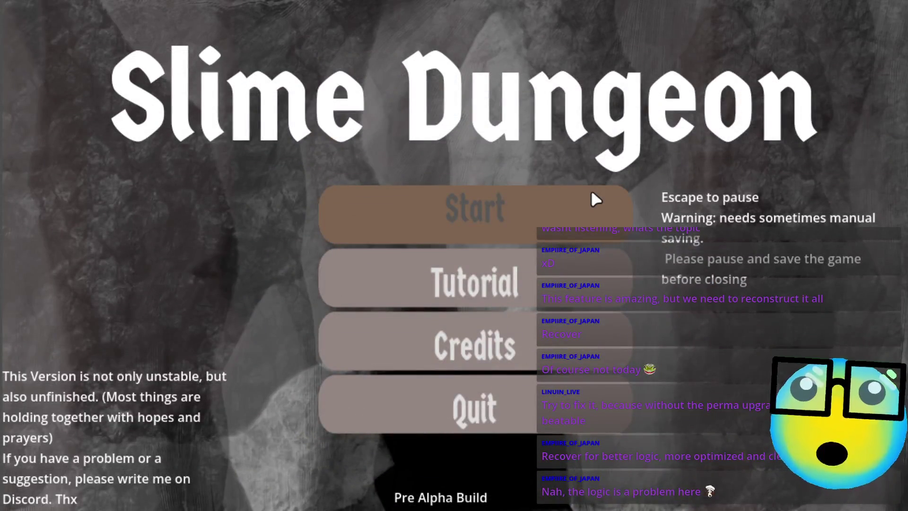
Start a new game, sell the slimes for 10G, 18G and 16G, and restart after each game over
left_click(537, 208)
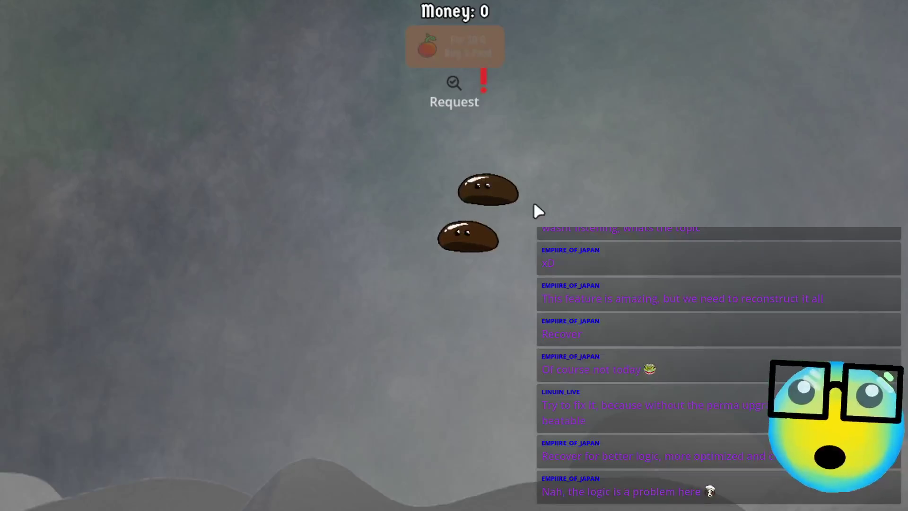
left_click(464, 234)
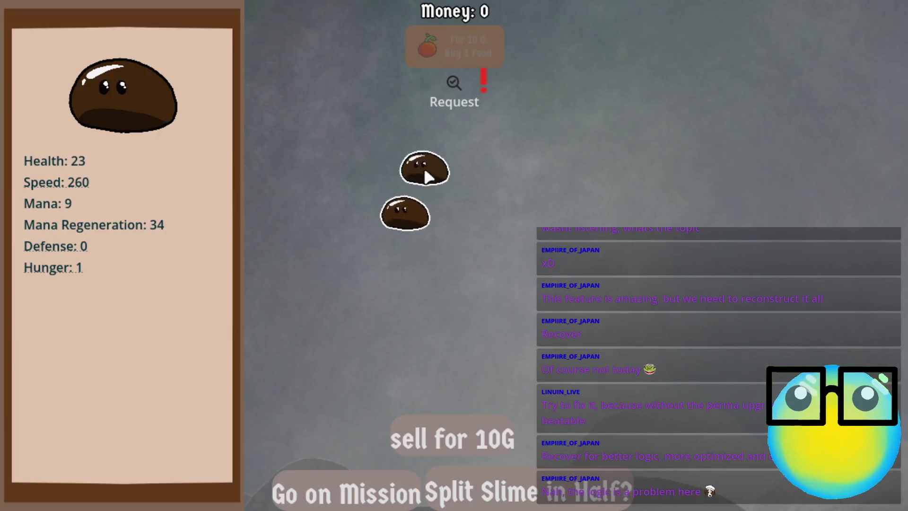
left_click(473, 443)
left_click(303, 135)
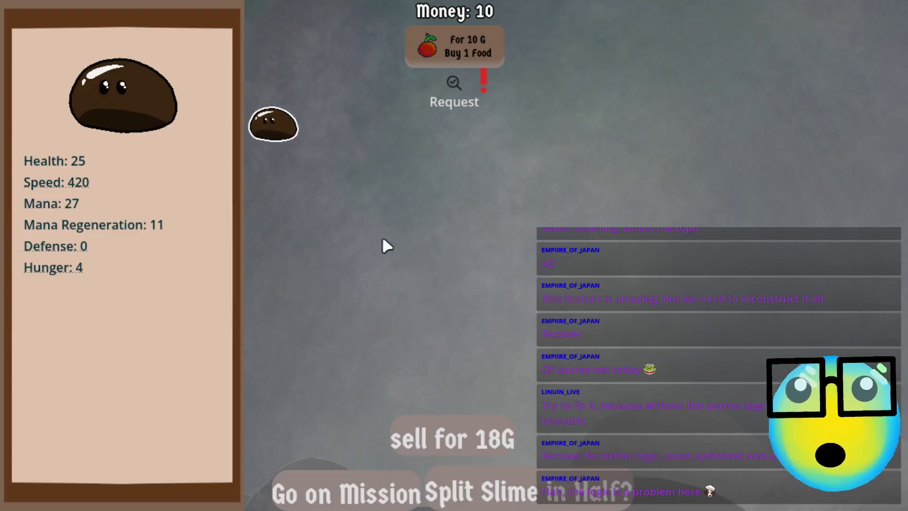
left_click(498, 441)
left_click(441, 315)
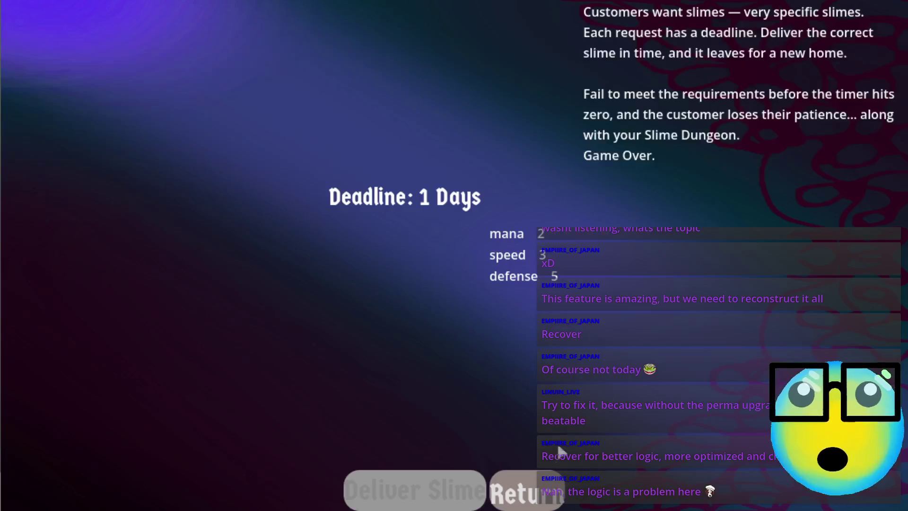
left_click(544, 489)
left_click(473, 174)
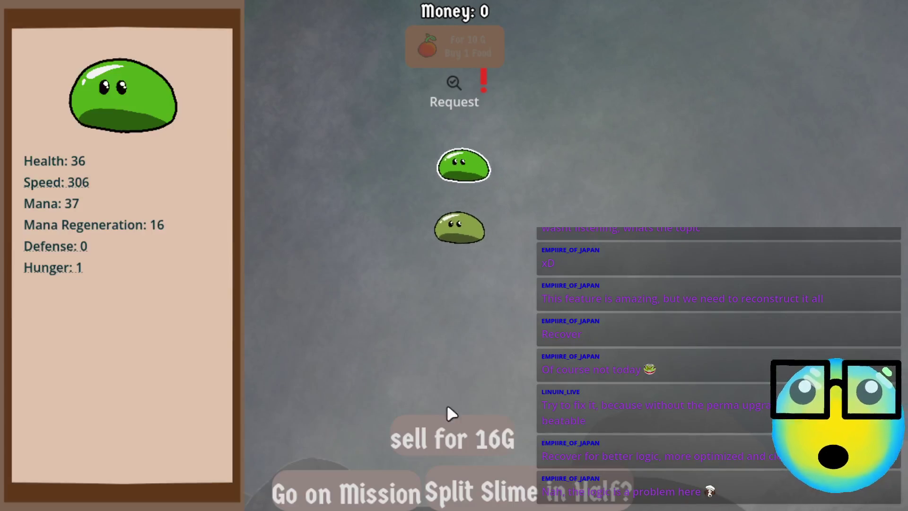
left_click(447, 428)
left_click(406, 265)
left_click(455, 432)
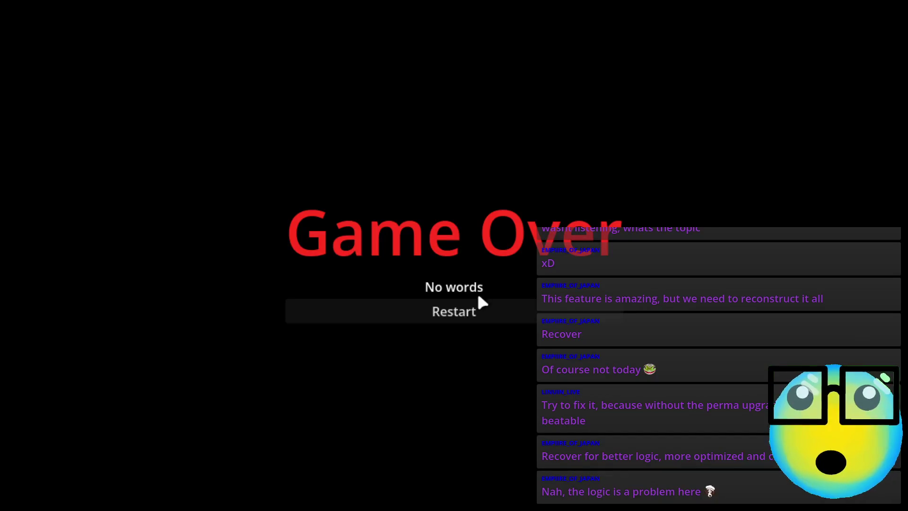
left_click(484, 308)
left_click(538, 501)
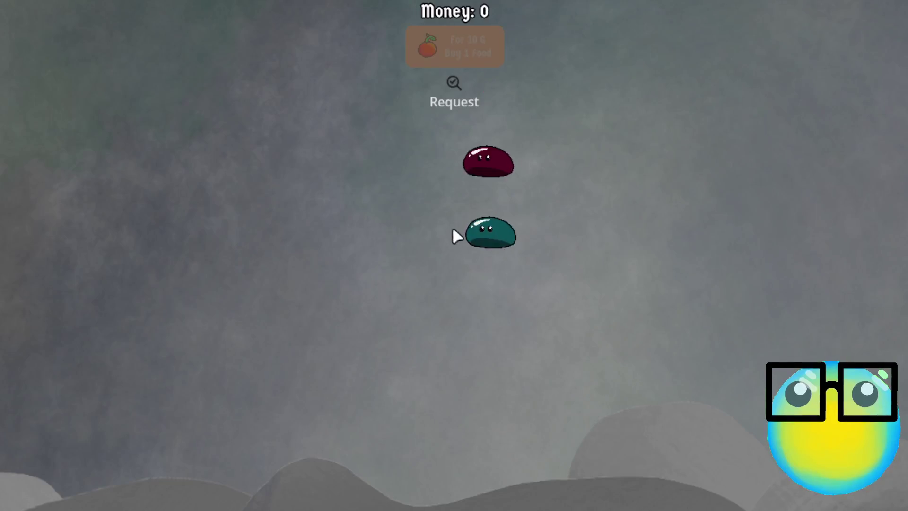
Send the red slime on a mission, pick a level-up upgrade, and return to the slime room
left_click(479, 242)
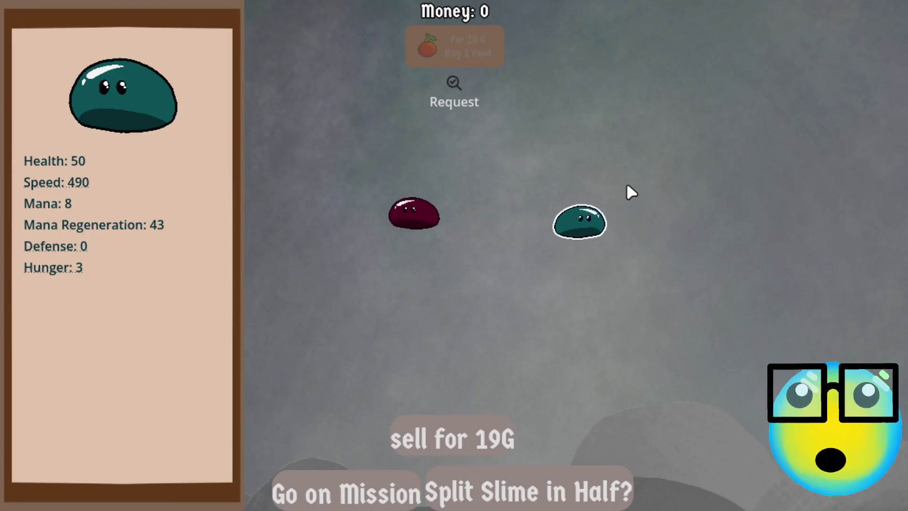
left_click(612, 206)
left_click(326, 266)
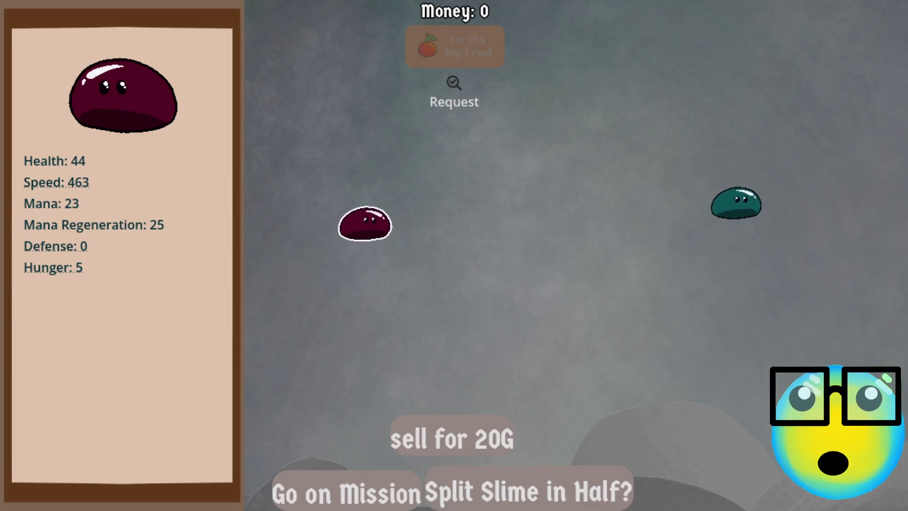
left_click(331, 501)
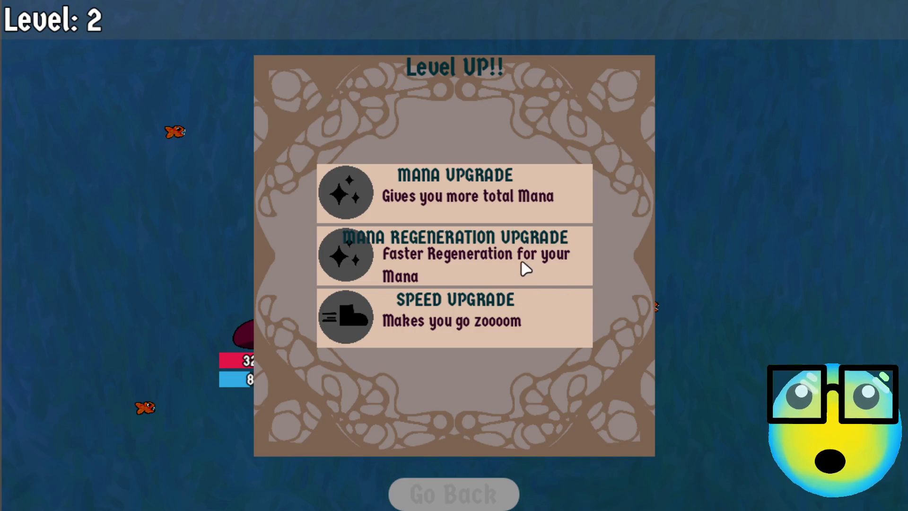
left_click(493, 312)
left_click(467, 483)
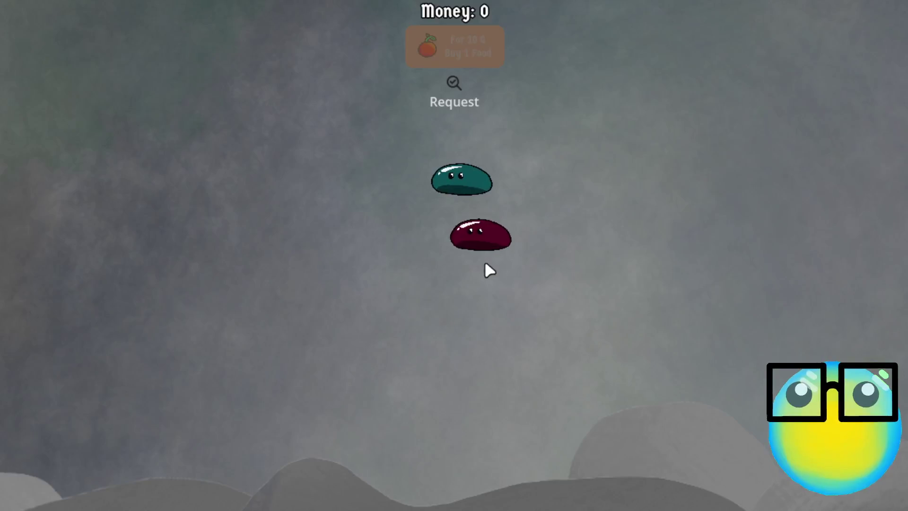
Send the red slime on another mission, choose BULLET, head back, and close the game
left_click(480, 234)
left_click(345, 493)
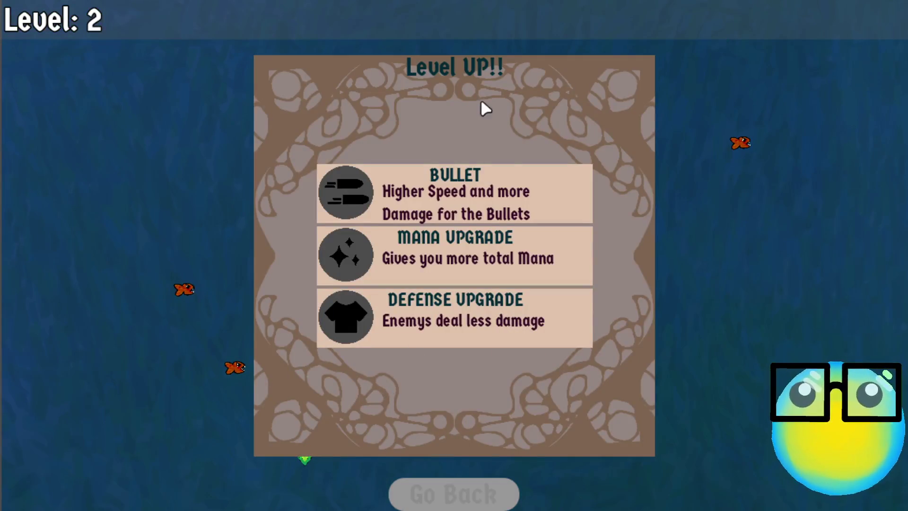
left_click(538, 201)
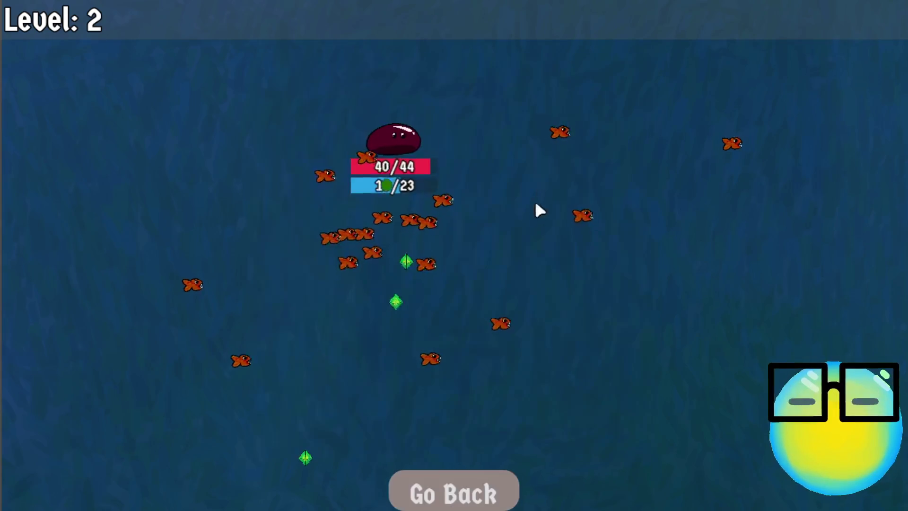
left_click(486, 480)
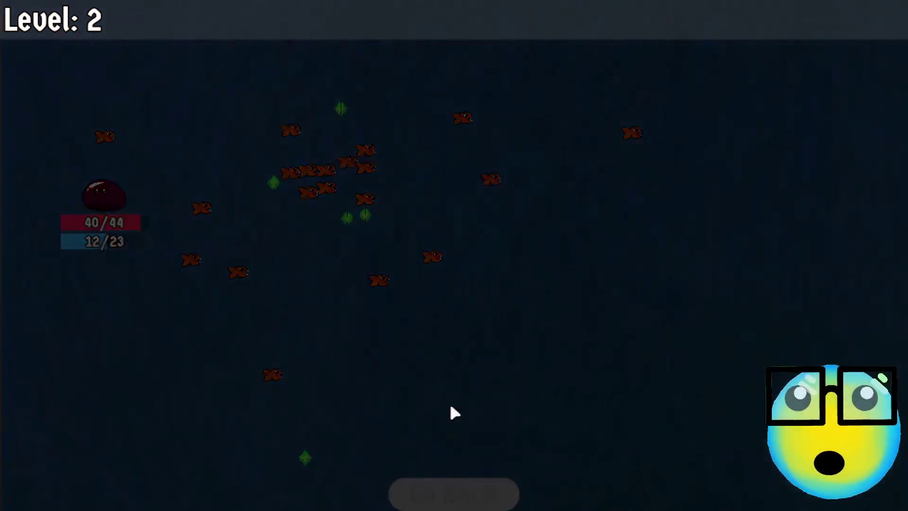
key("F8")
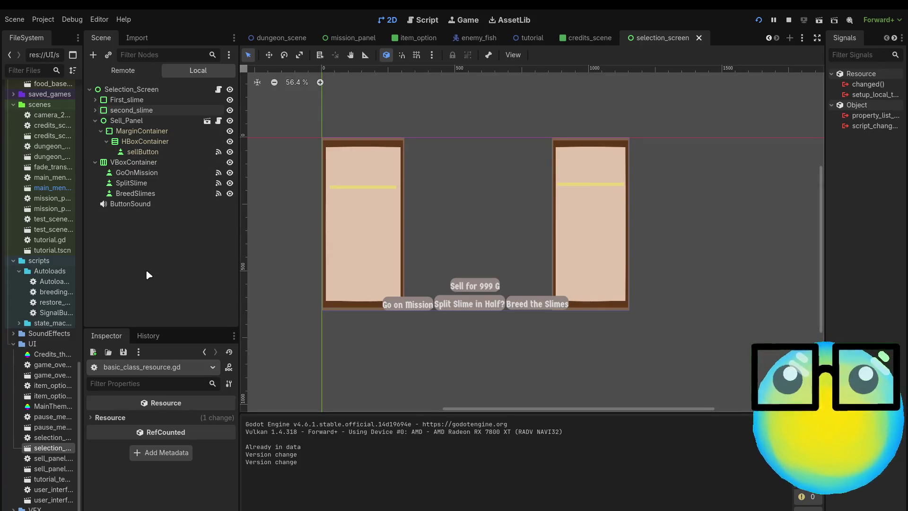
Switch the Scene dock to Remote and inspect BreedingData's empty Data array
left_click(124, 71)
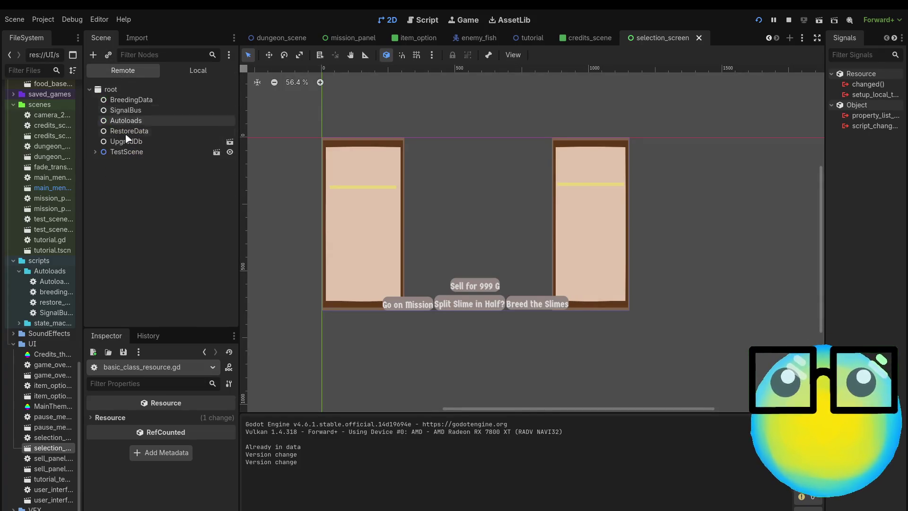
left_click(130, 100)
scroll(189, 427, "down", 1)
scroll(189, 430, "up", 1)
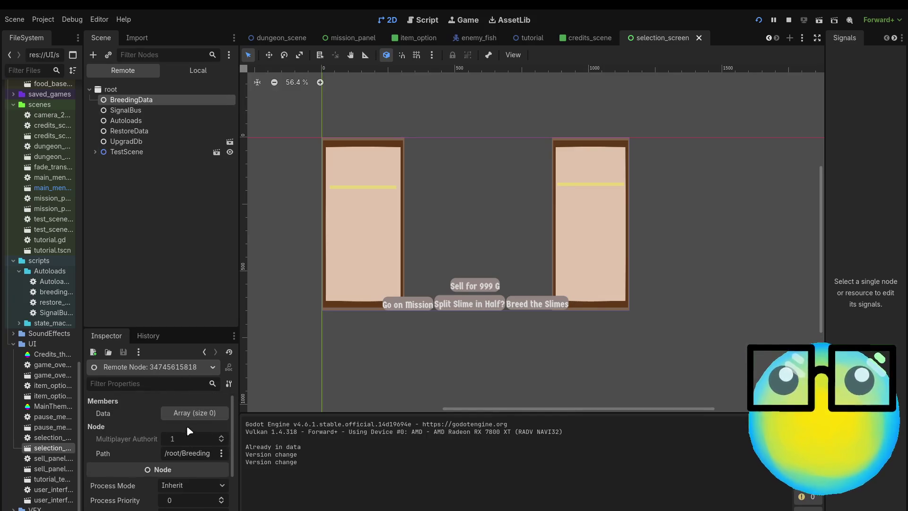
left_click(192, 417)
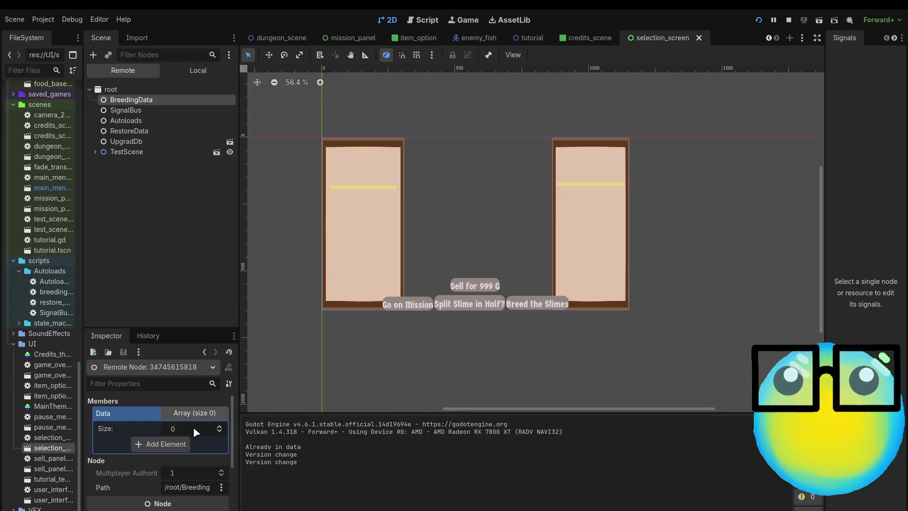
Expand TestScene > Slimes and check the first slime's Class States Perma Upgrade array
left_click(95, 152)
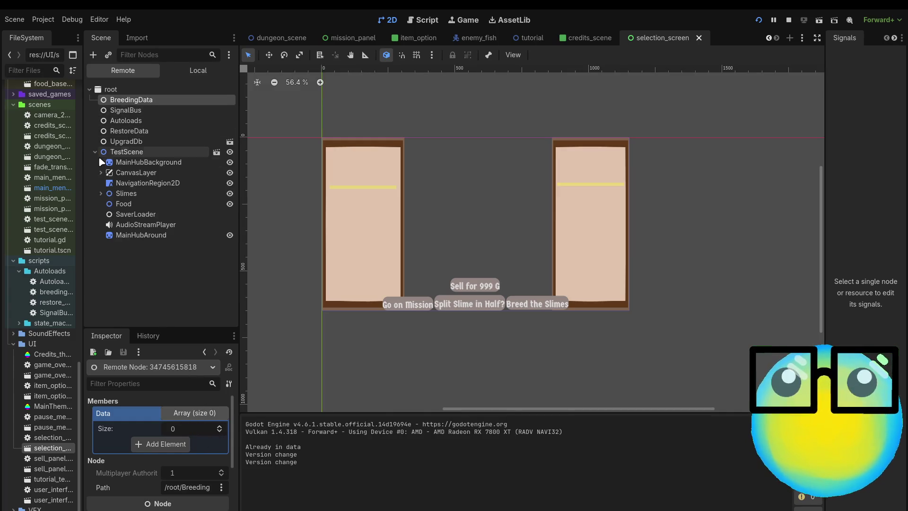
left_click(101, 193)
left_click(129, 204)
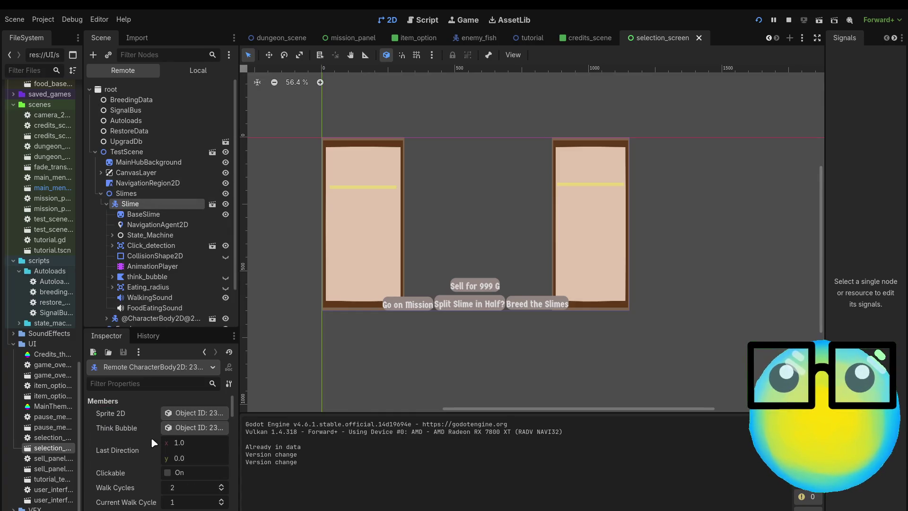
scroll(158, 438, "down", 5)
scroll(152, 442, "down", 2)
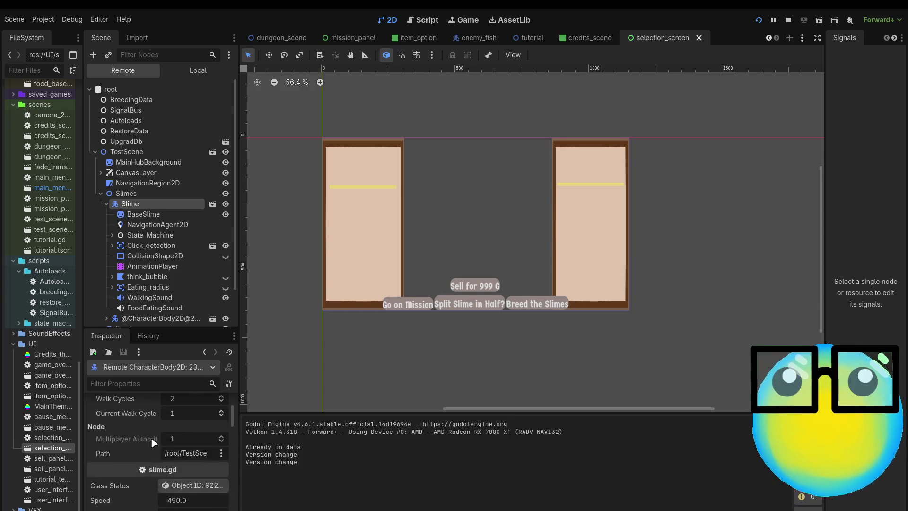
left_click(183, 450)
scroll(179, 468, "down", 5)
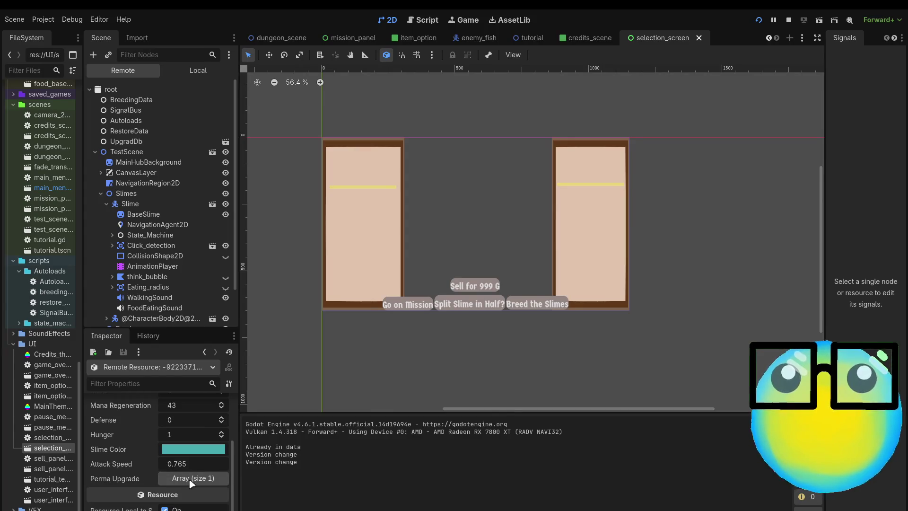
scroll(137, 291, "down", 1)
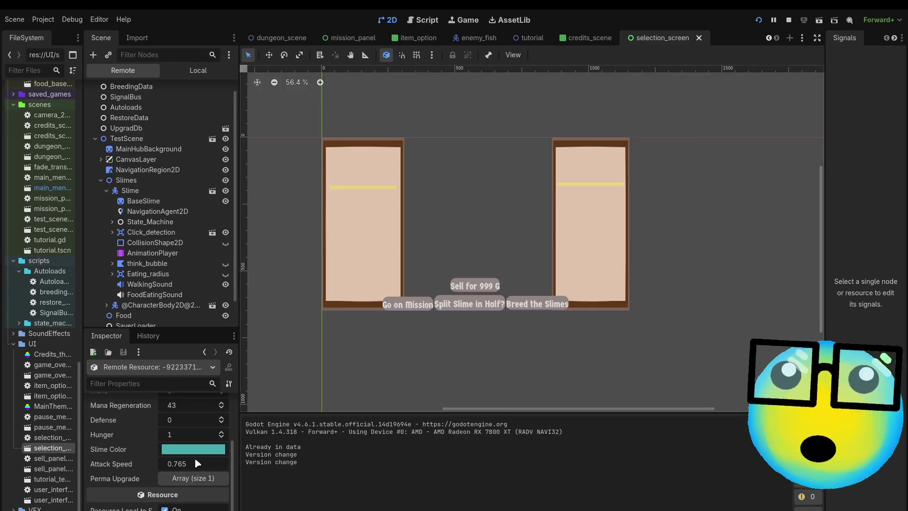
scroll(196, 463, "up", 3)
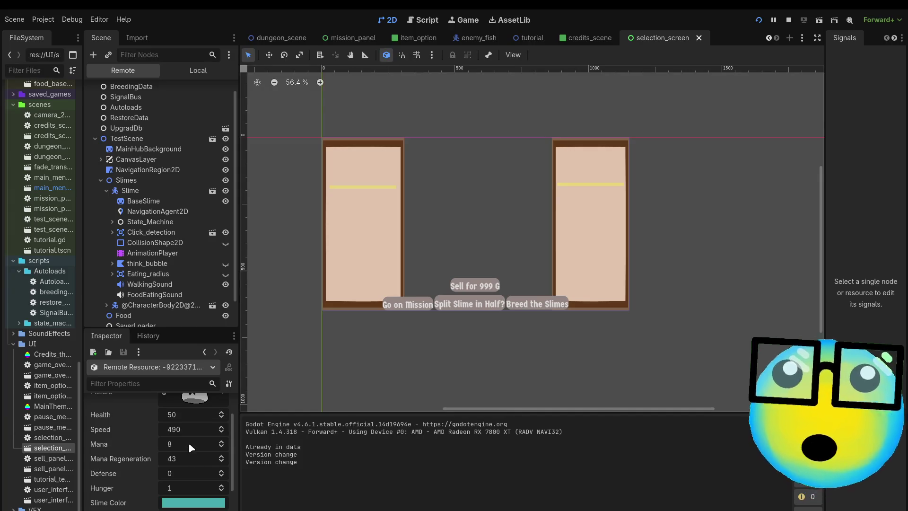
scroll(154, 272, "down", 1)
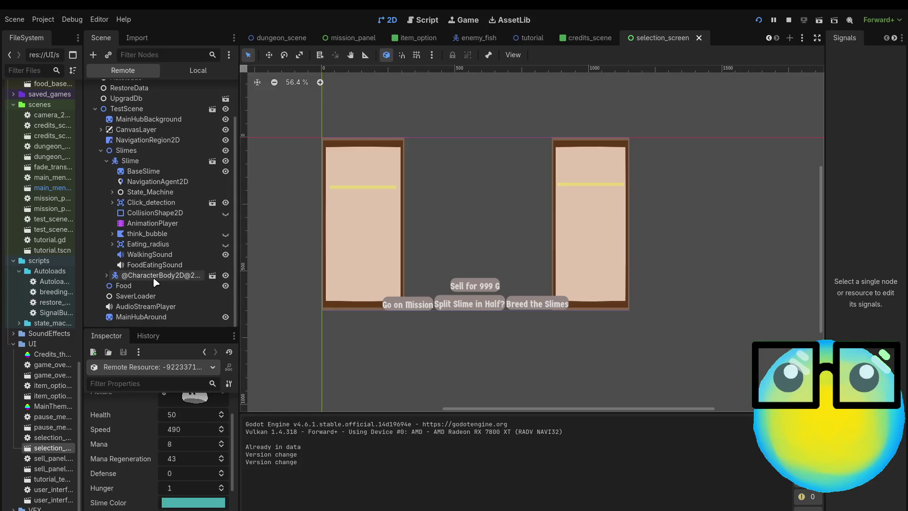
Check the second slime's Class States Perma Upgrade array, then stop the game with F8
left_click(155, 276)
scroll(180, 425, "down", 5)
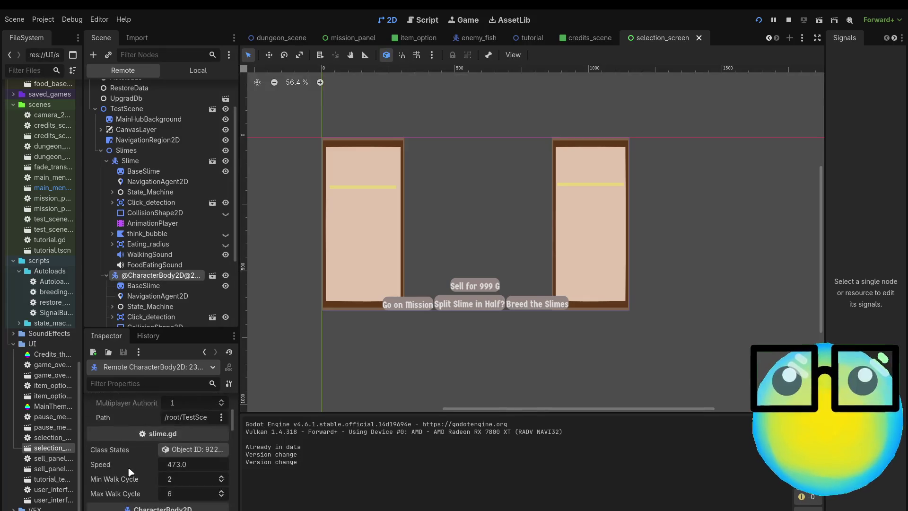
left_click(182, 419)
scroll(179, 454, "down", 4)
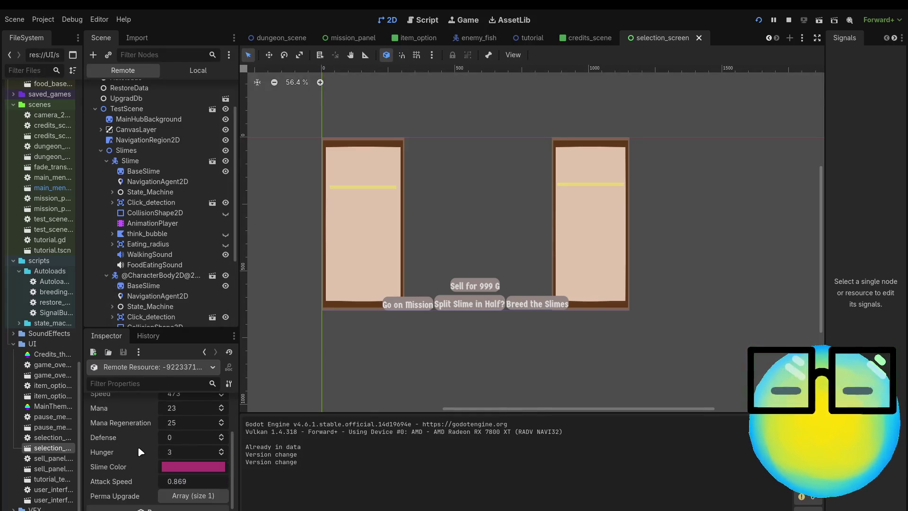
scroll(128, 480, "up", 2)
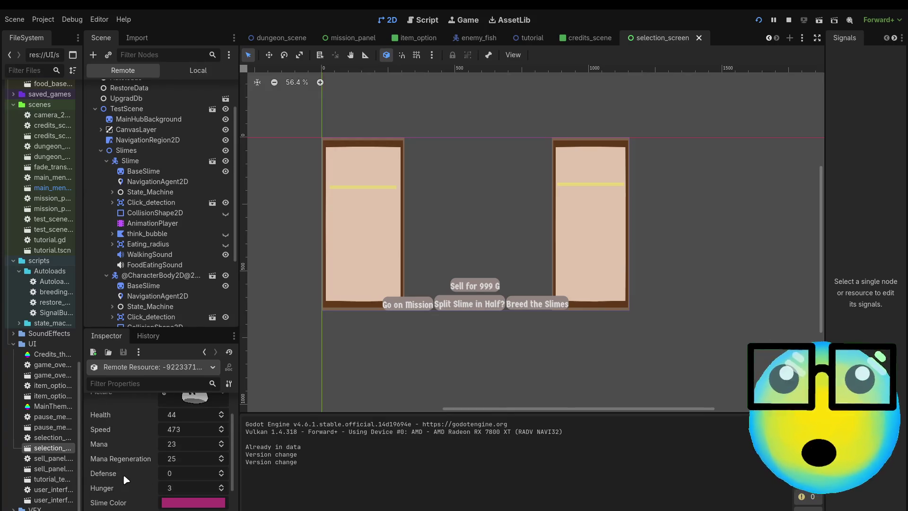
scroll(126, 480, "down", 1)
scroll(134, 496, "down", 1)
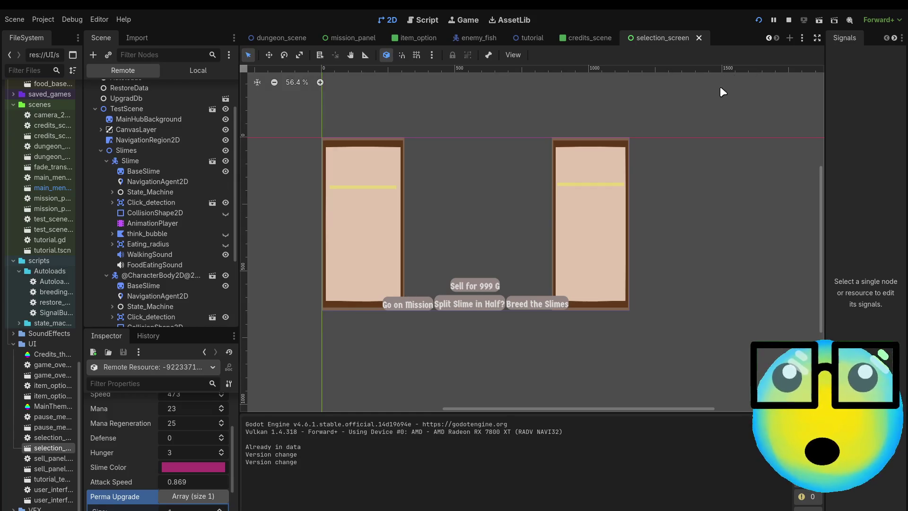
key("F8")
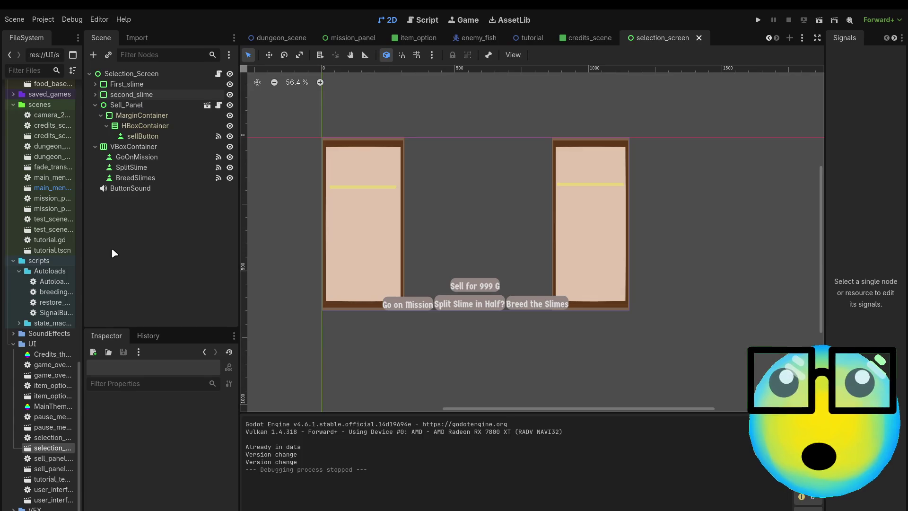
left_click(280, 38)
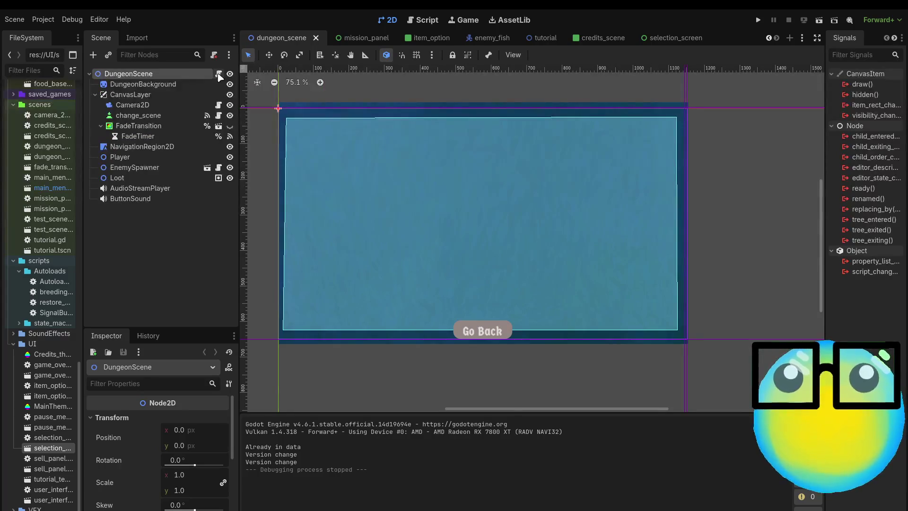
left_click(218, 75)
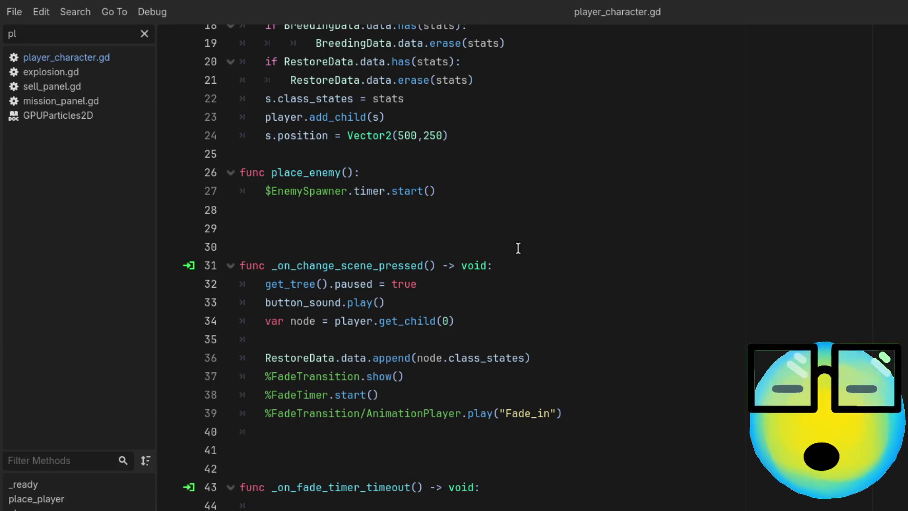
scroll(518, 247, "down", 2)
scroll(518, 248, "up", 5)
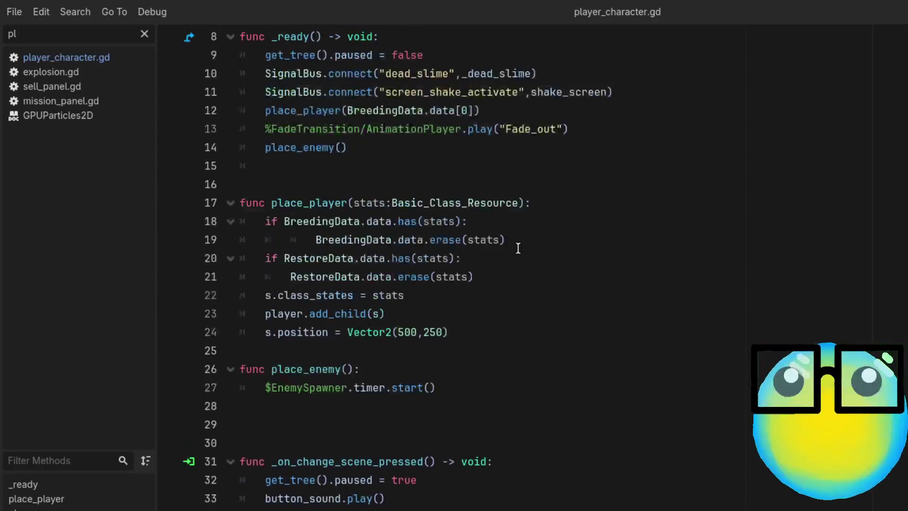
scroll(517, 248, "up", 3)
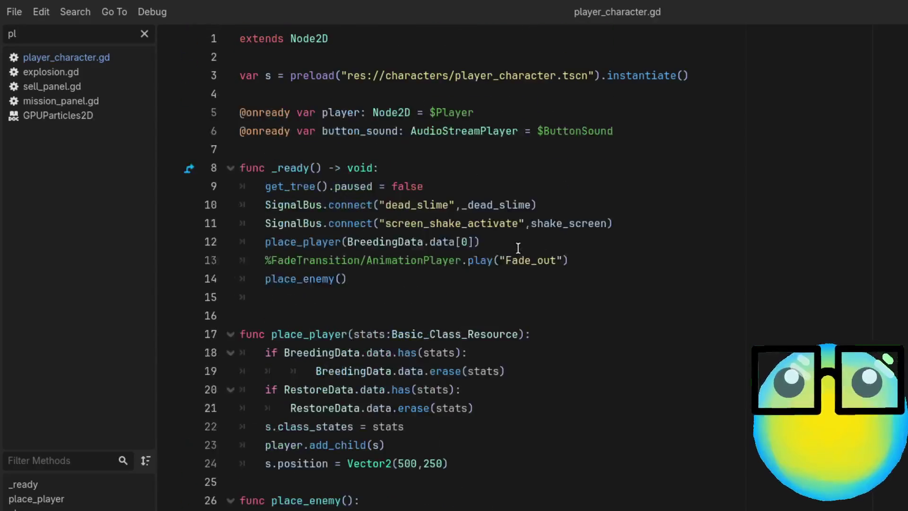
left_click(667, 207)
left_click(574, 227)
left_click(605, 244)
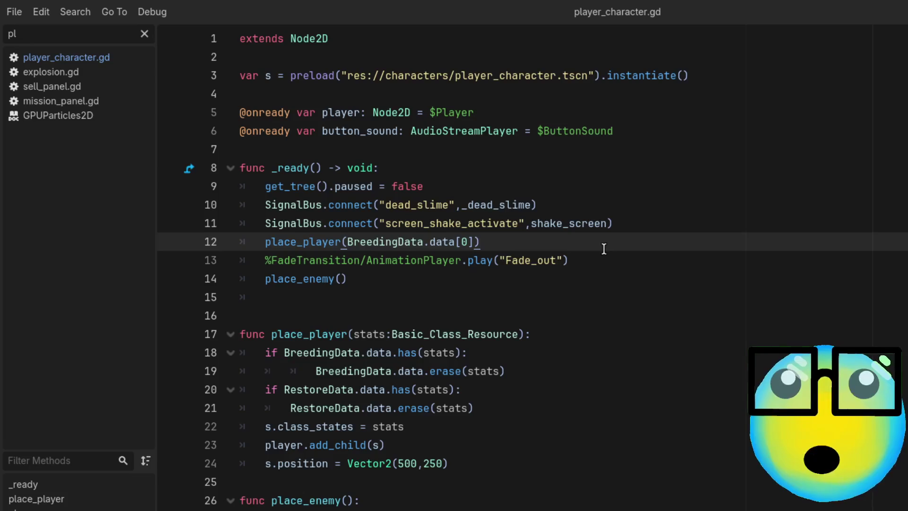
left_click(675, 272)
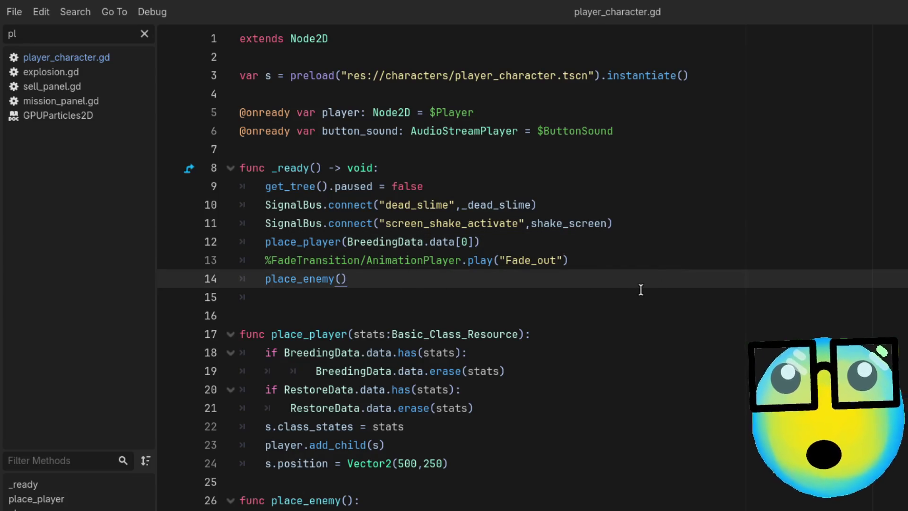
scroll(640, 290, "down", 2)
left_click(578, 263)
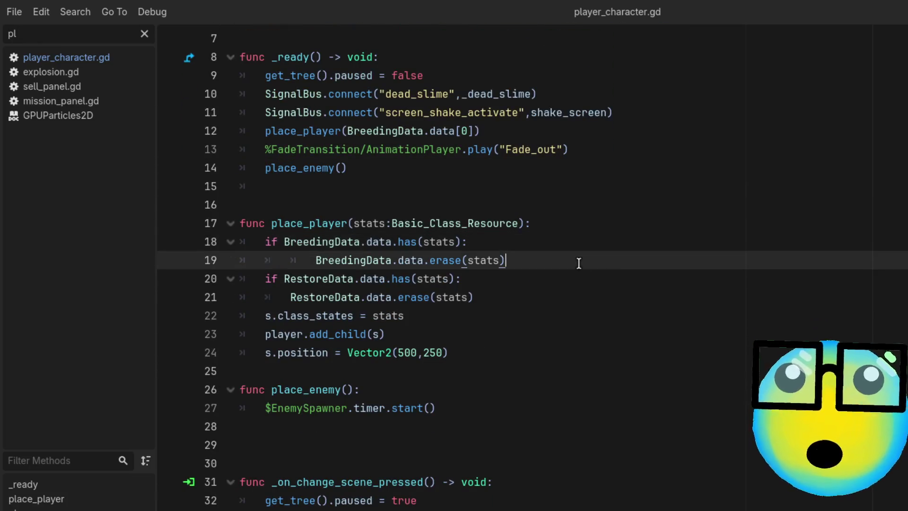
left_click(552, 283)
left_click(540, 315)
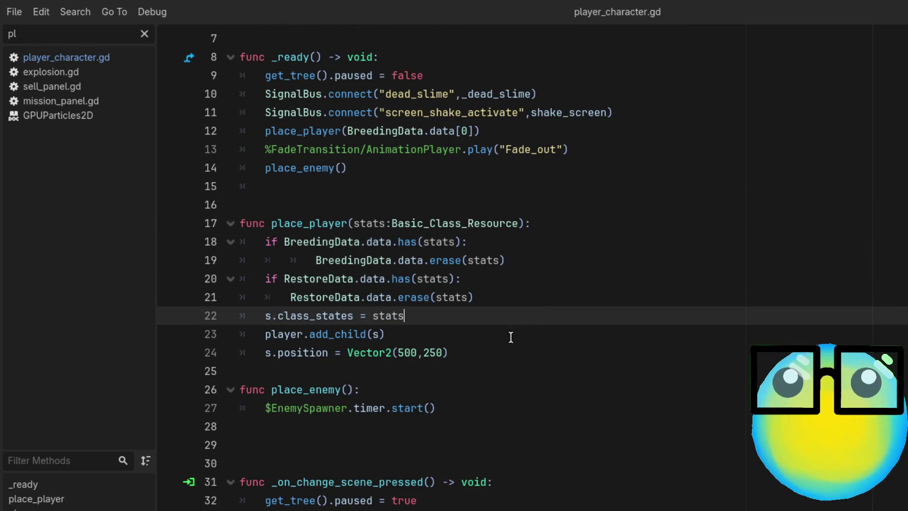
left_click(510, 337)
left_click(517, 347)
scroll(519, 347, "down", 4)
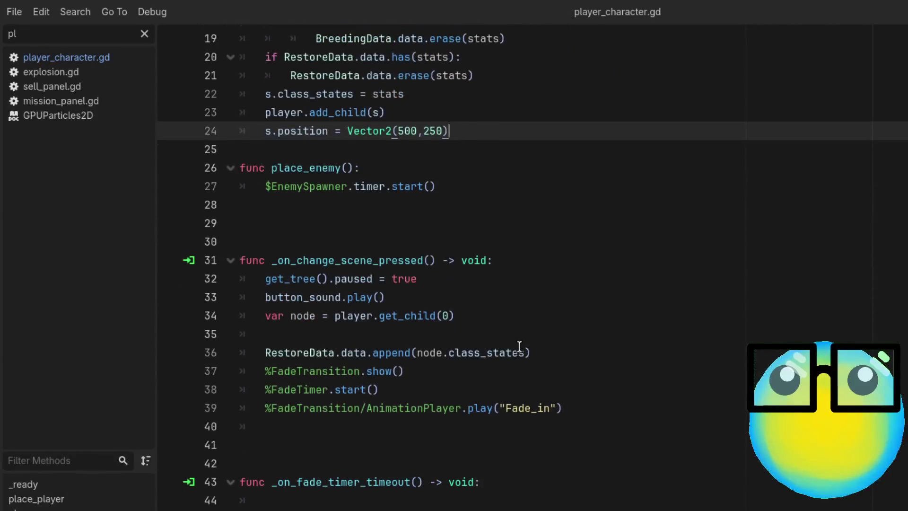
left_click(417, 278)
left_click(435, 296)
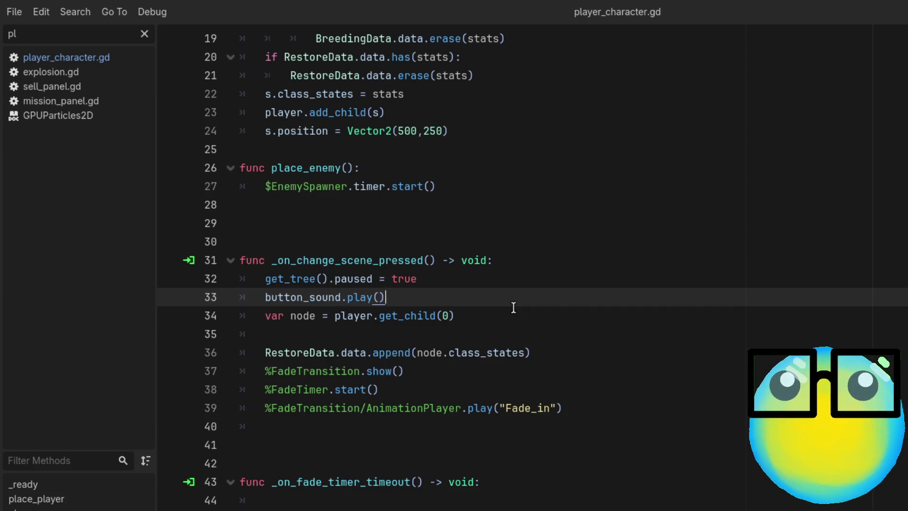
Review the upgraded_character match block in the upgrade script down to the MoreBullet case
left_click(123, 55)
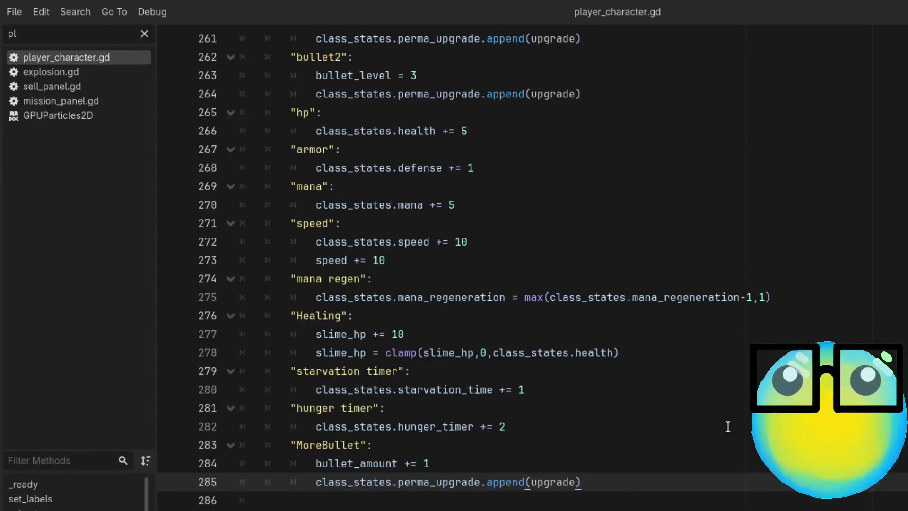
scroll(717, 428, "up", 2)
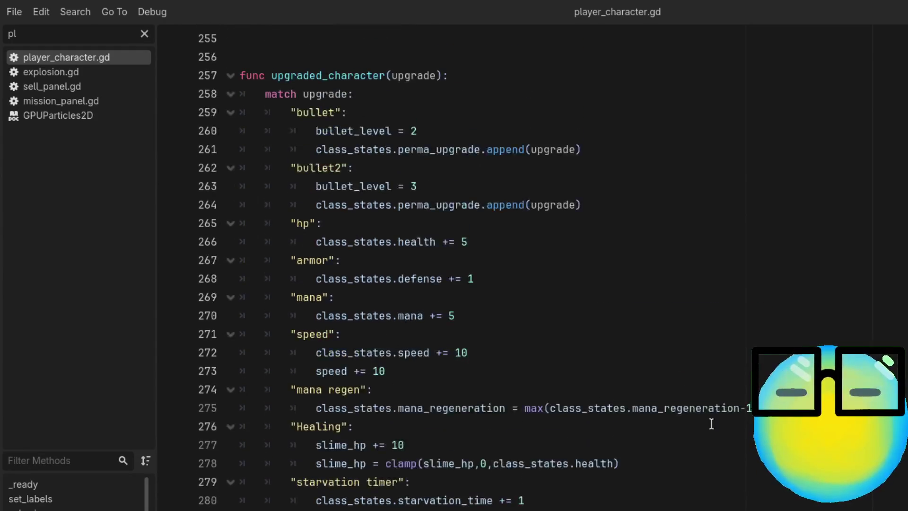
left_click_drag(265, 93, 525, 508)
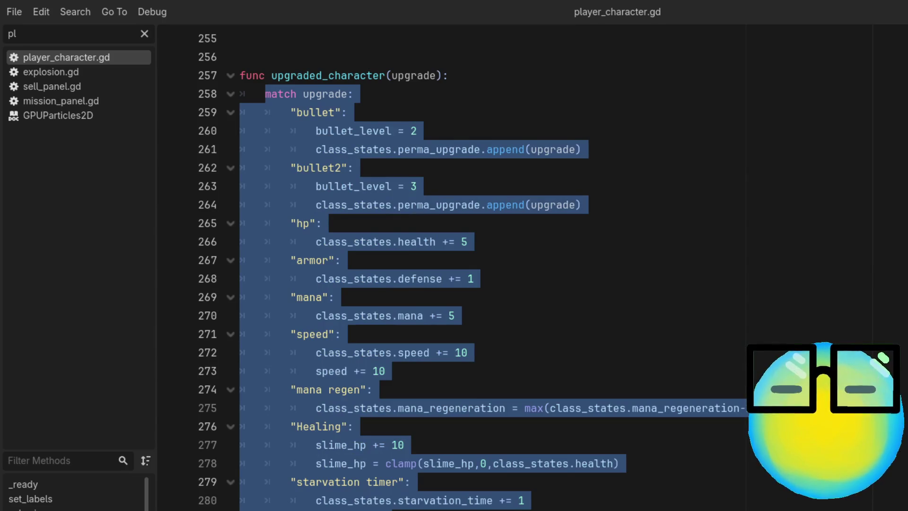
left_click(524, 501)
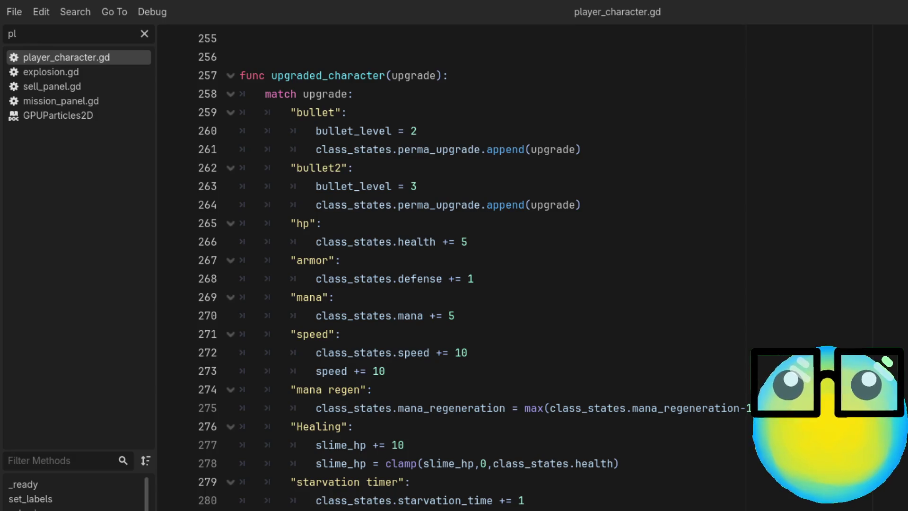
mouse_move(283, 500)
left_mouse_down()
mouse_move(243, 37)
mouse_move(232, 77)
left_mouse_up()
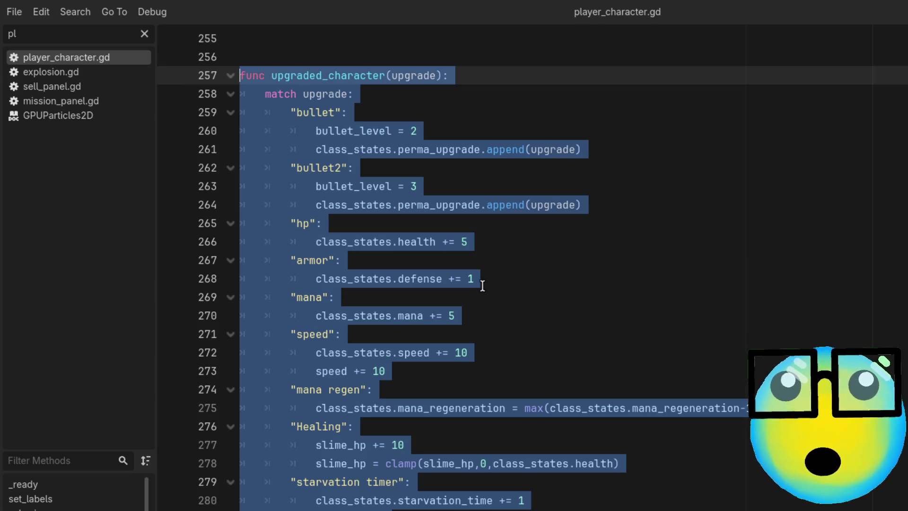
key("Escape")
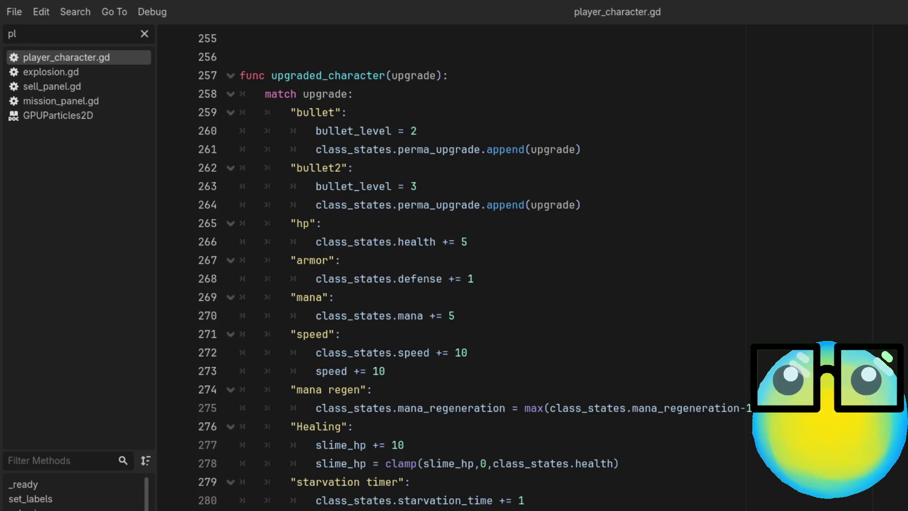
scroll(473, 264, "up", 5)
key("Page_Down")
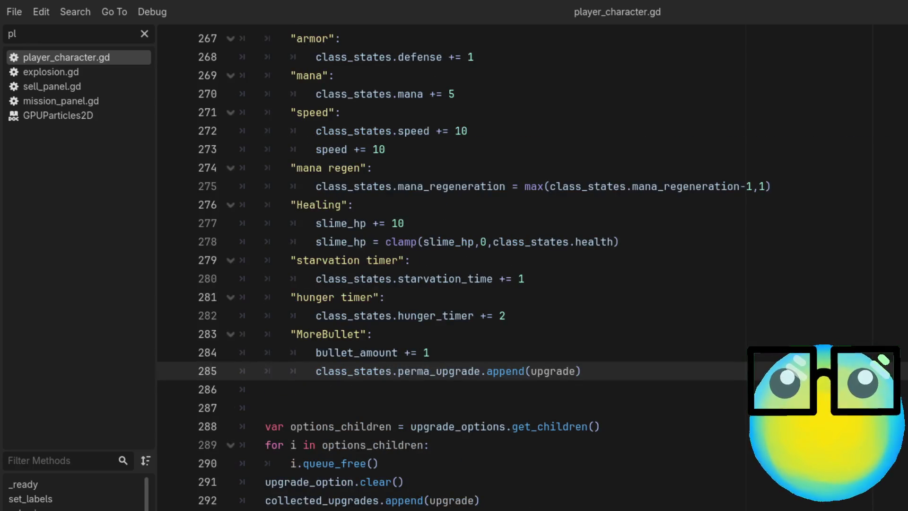
Review the get_child(0), RestoreData append and FadeTransition lines in _on_change_scene_pressed, then run with F5
key("alt+Left")
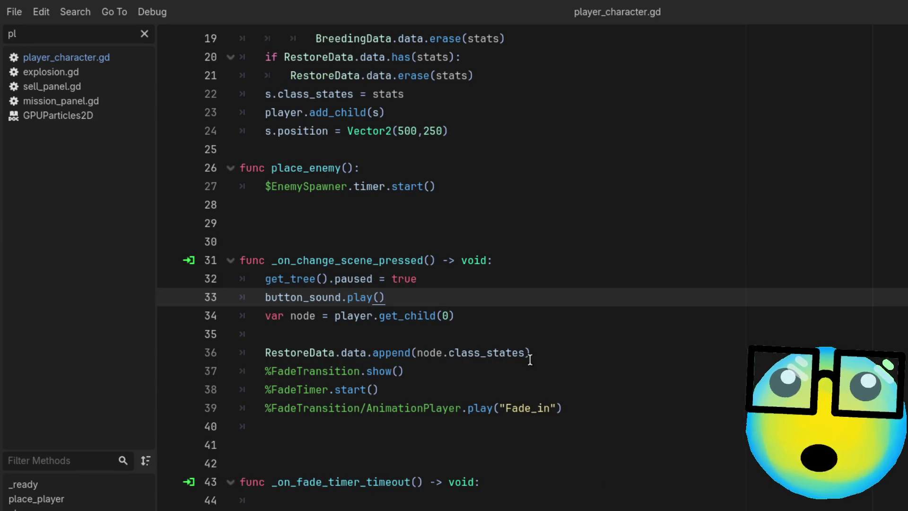
left_click(510, 321)
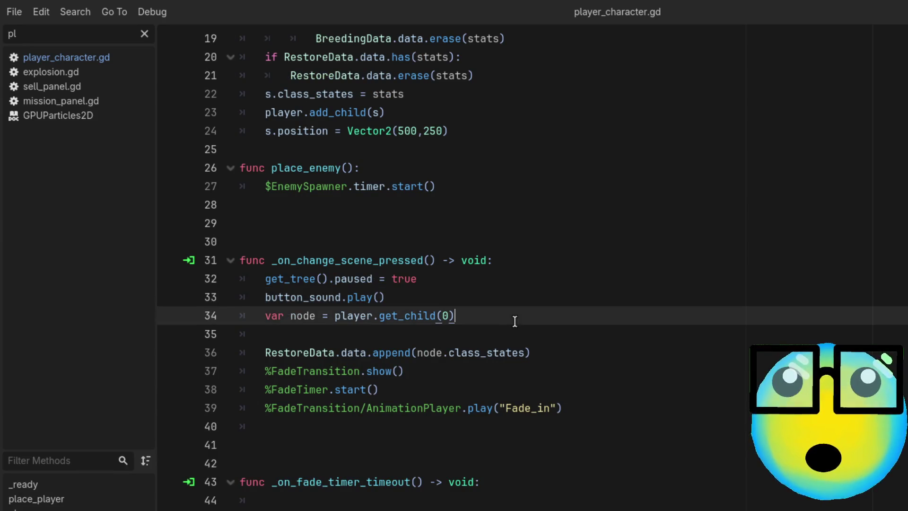
left_click(391, 315)
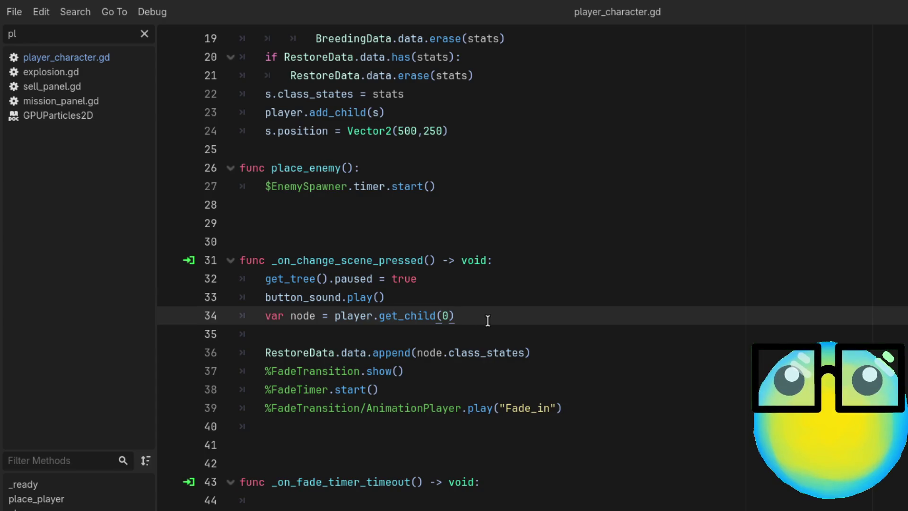
scroll(488, 320, "down", 1)
left_click(307, 297)
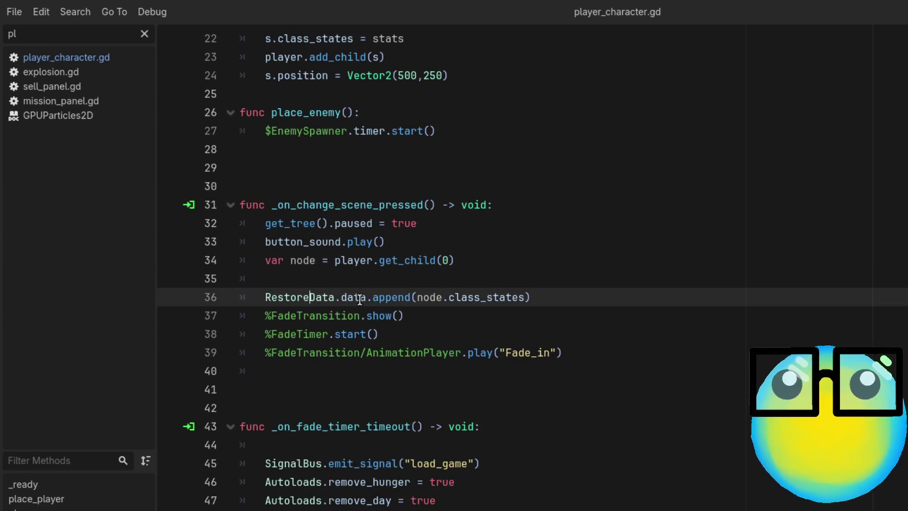
double_click(487, 301)
left_click(446, 319)
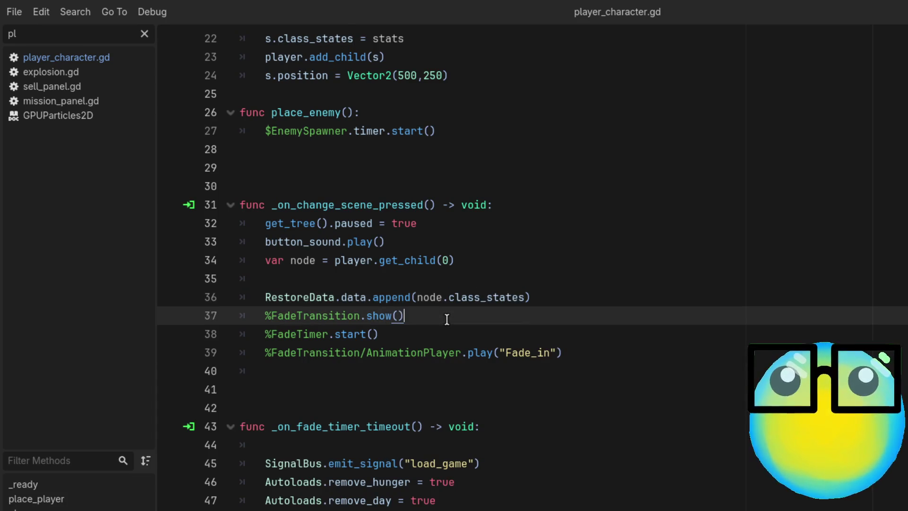
scroll(446, 319, "up", 1)
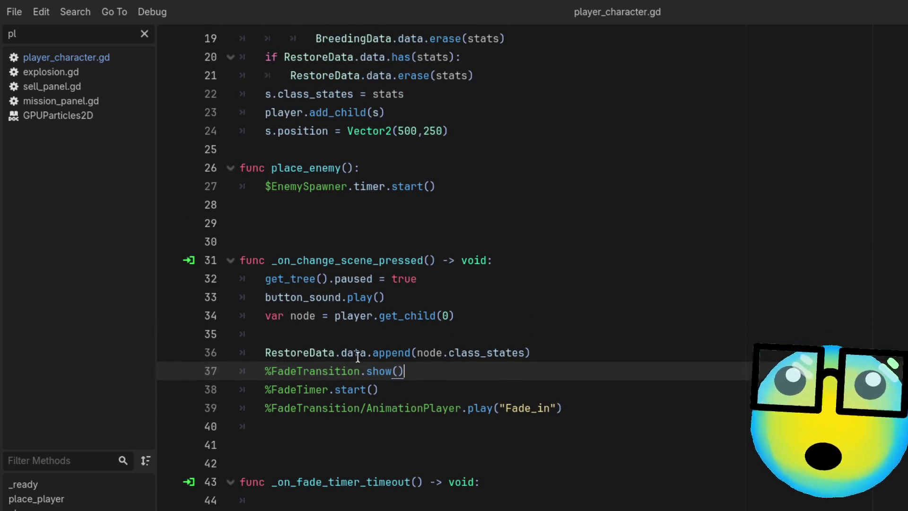
double_click(380, 352)
left_click(487, 330)
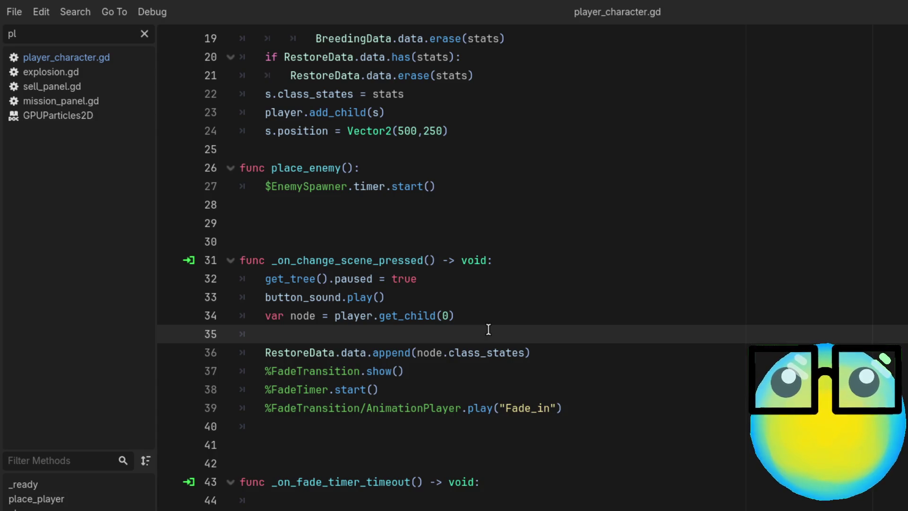
key("F5")
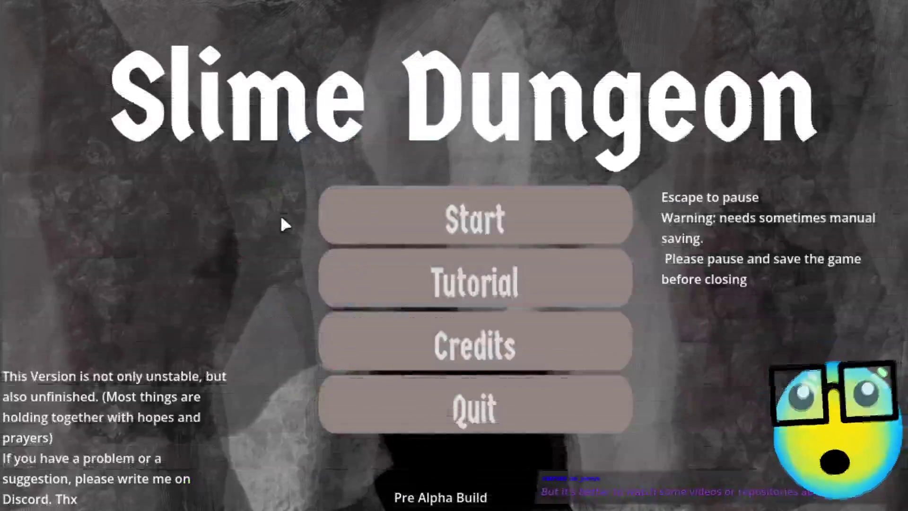
Start a new game, sell the wandering, blue and green slimes, restarting after each game over
left_click(444, 203)
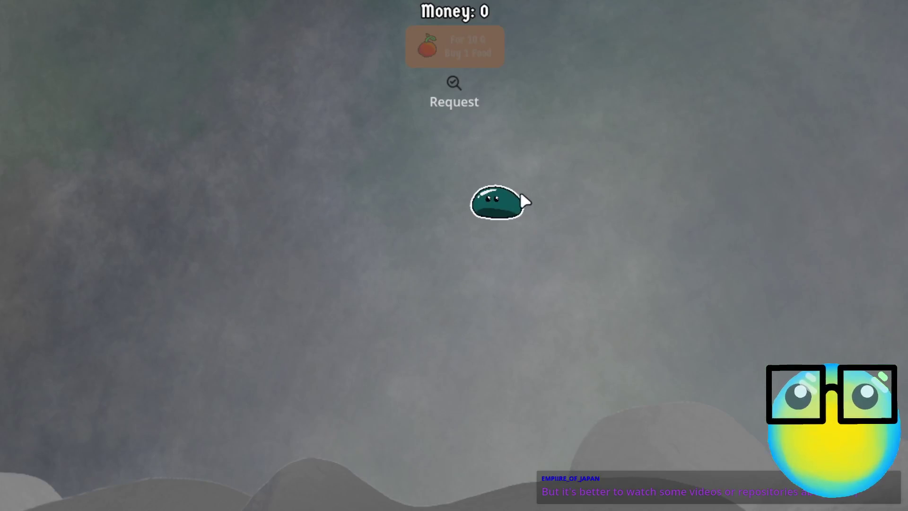
left_click(456, 182)
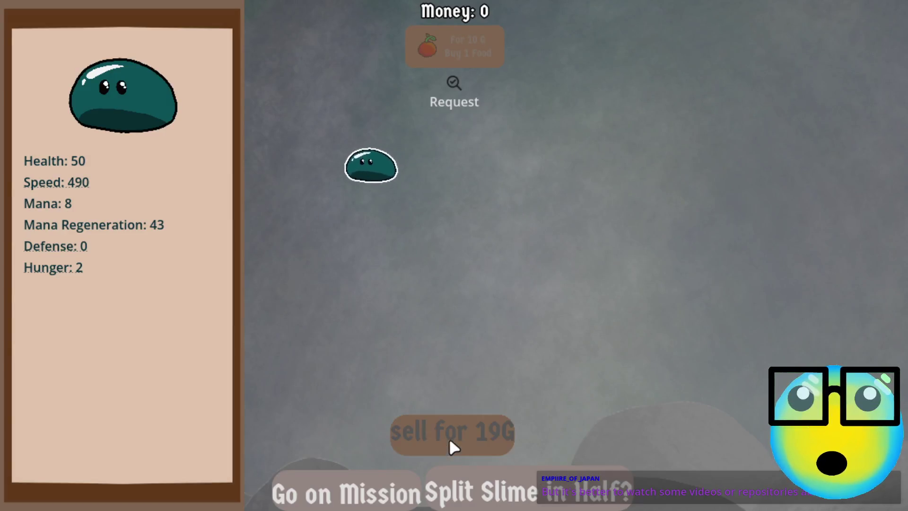
left_click(449, 440)
left_click(466, 308)
left_click(528, 480)
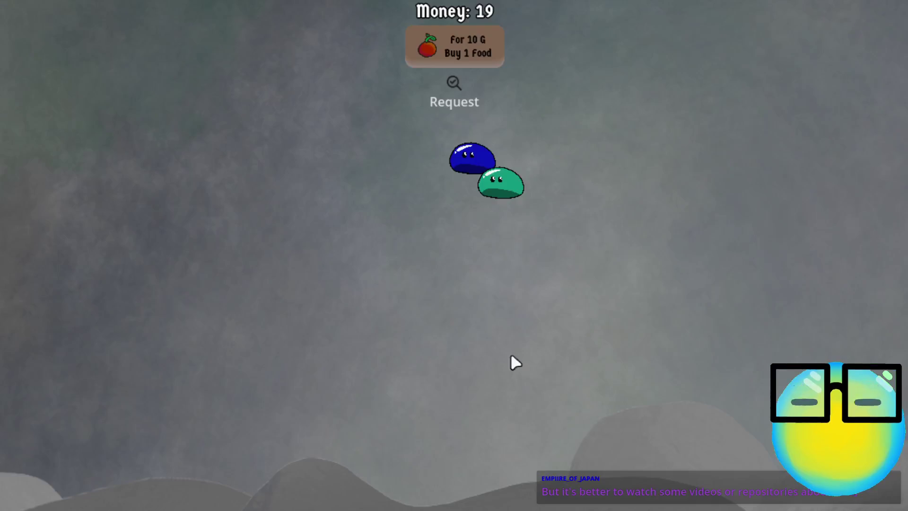
left_click(503, 170)
left_click(431, 431)
left_click(536, 240)
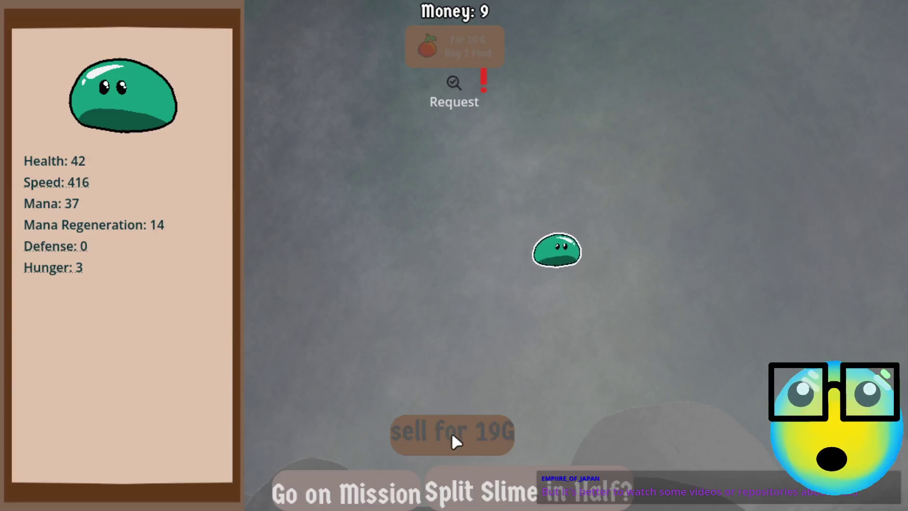
left_click(451, 434)
left_click(518, 310)
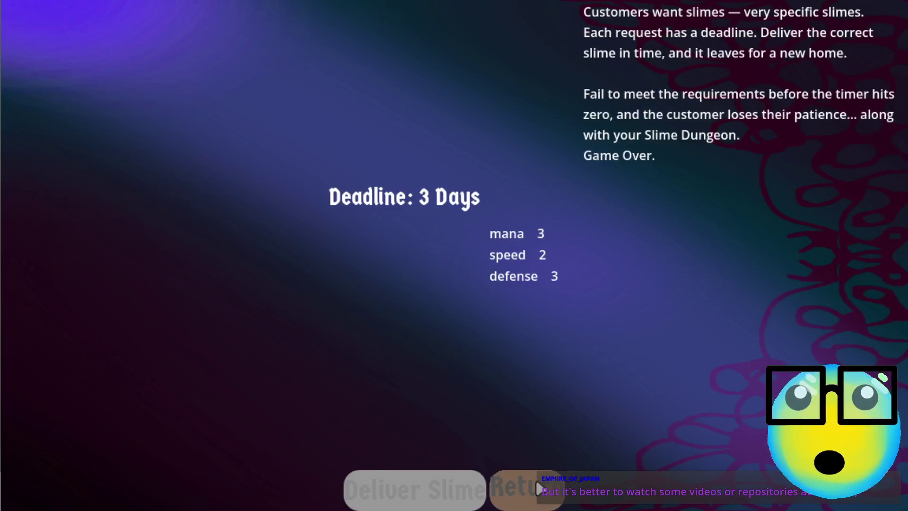
left_click(535, 478)
Compare the dark and lighter slimes' stats, send the lighter slime on a mission, and return to the editor
left_click(480, 232)
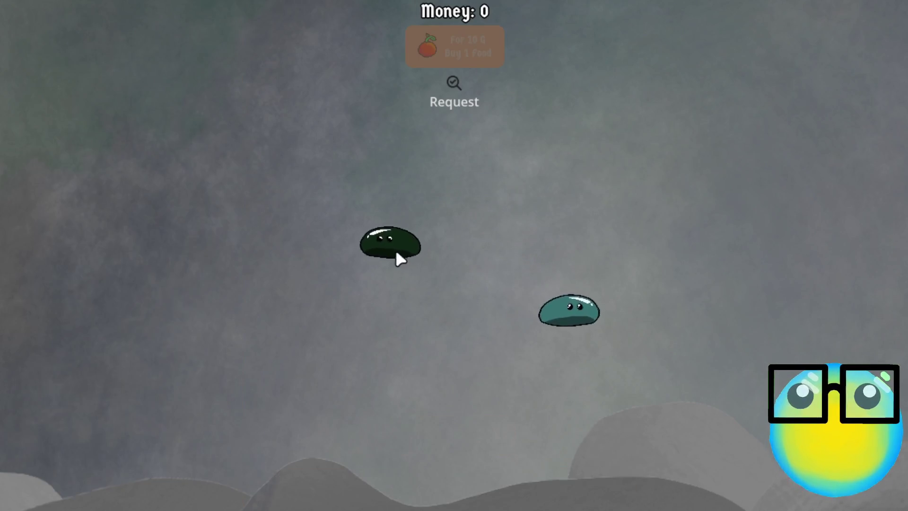
left_click(381, 253)
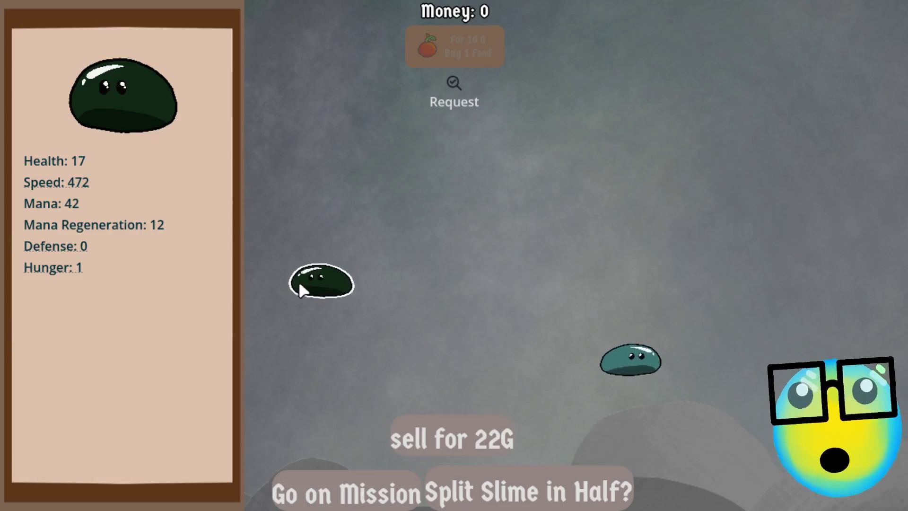
left_click(381, 335)
left_click(688, 400)
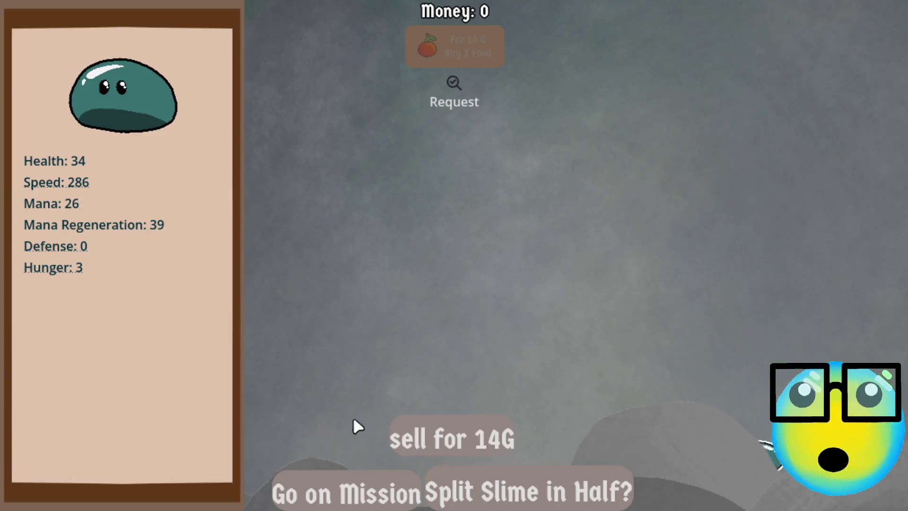
left_click(341, 478)
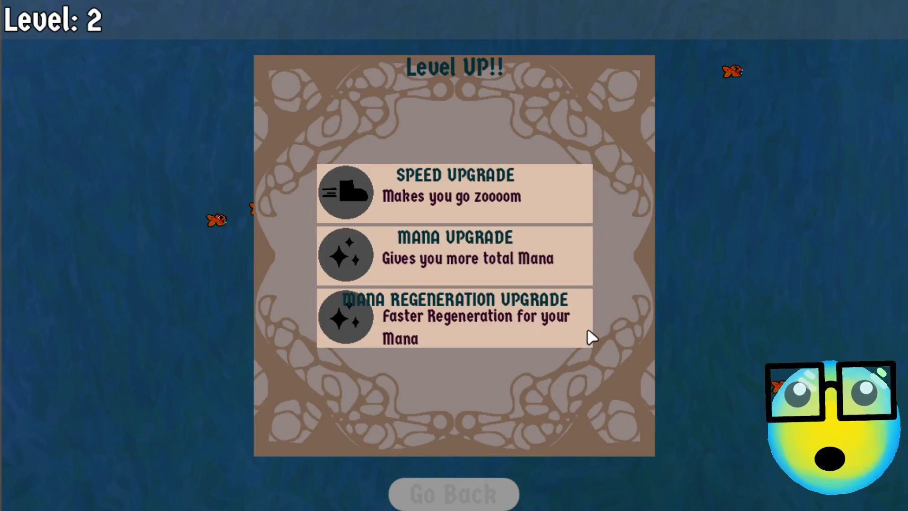
key("alt+Tab")
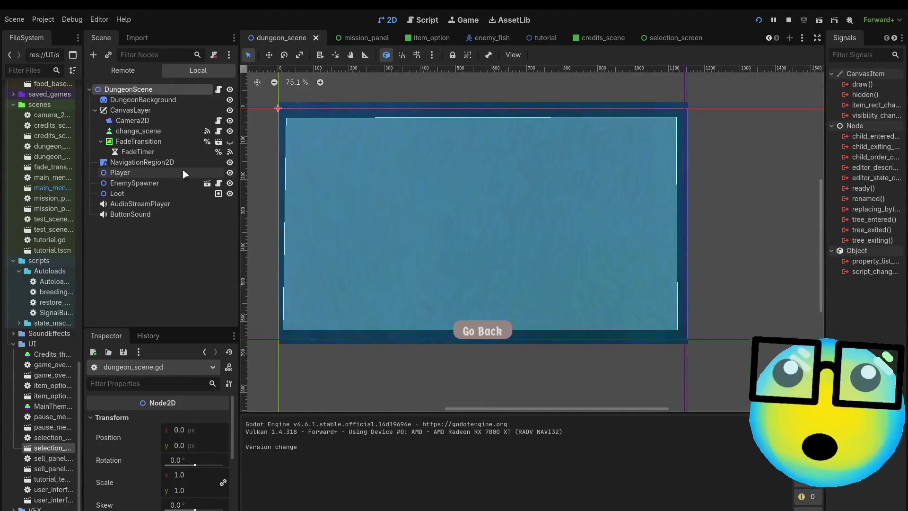
In the Remote tree, open the slime resource stored in RestoreData's Data array
left_click(123, 71)
left_click(128, 132)
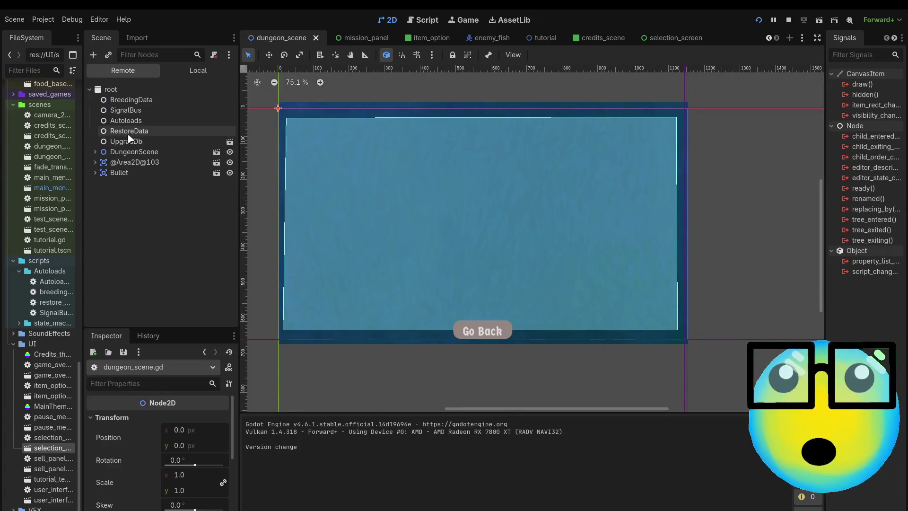
left_click(195, 414)
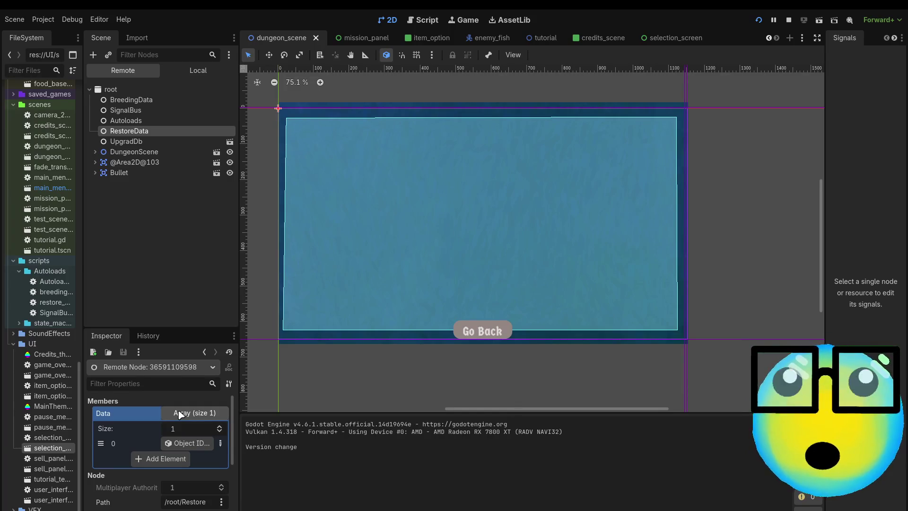
left_click(182, 442)
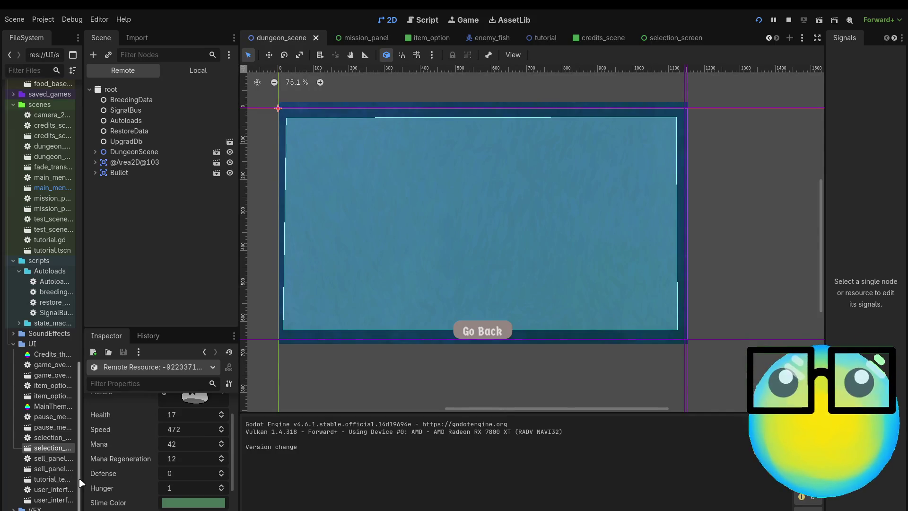
scroll(144, 456, "down", 1)
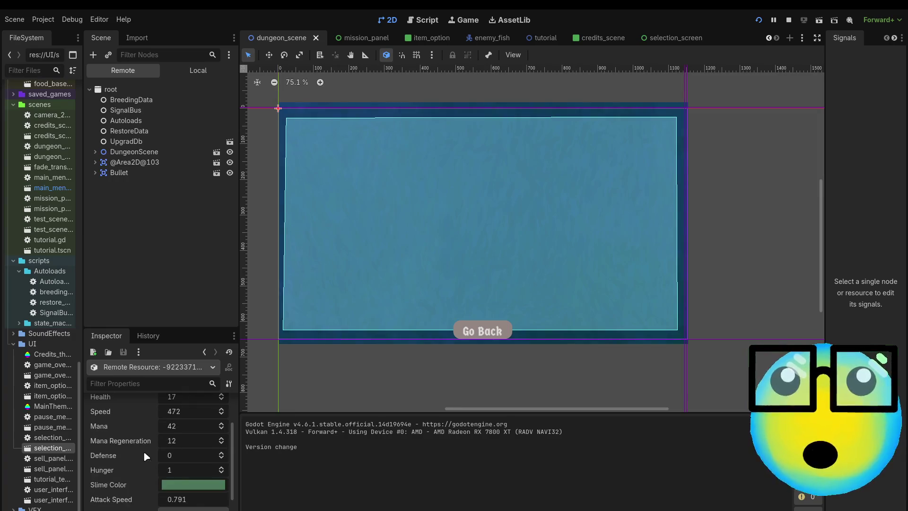
scroll(125, 505, "down", 1)
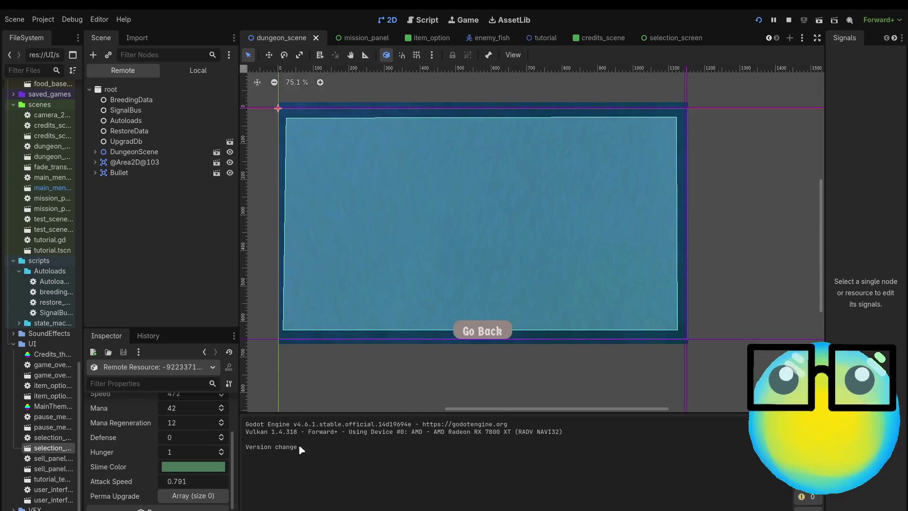
left_click(137, 253)
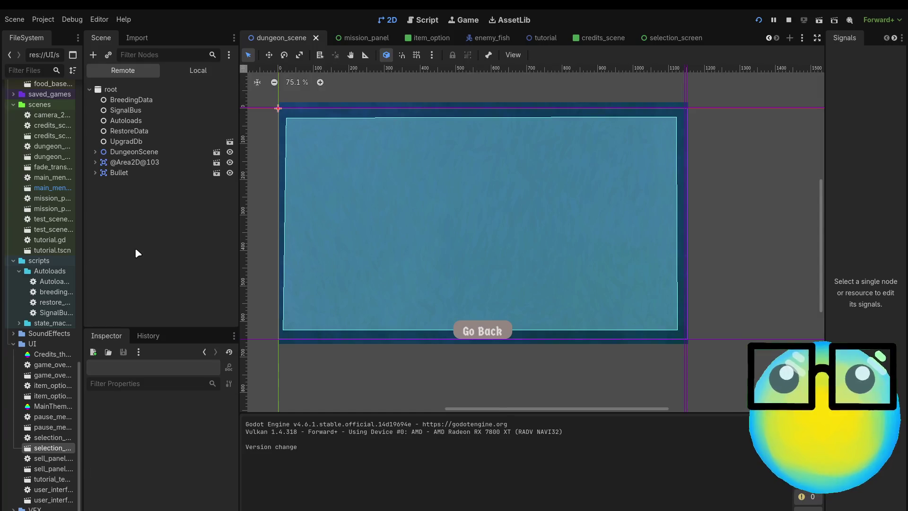
Expand DungeonScene > Player and open the live PlayerCharacter's Class States resource
left_click(96, 152)
left_click(100, 193)
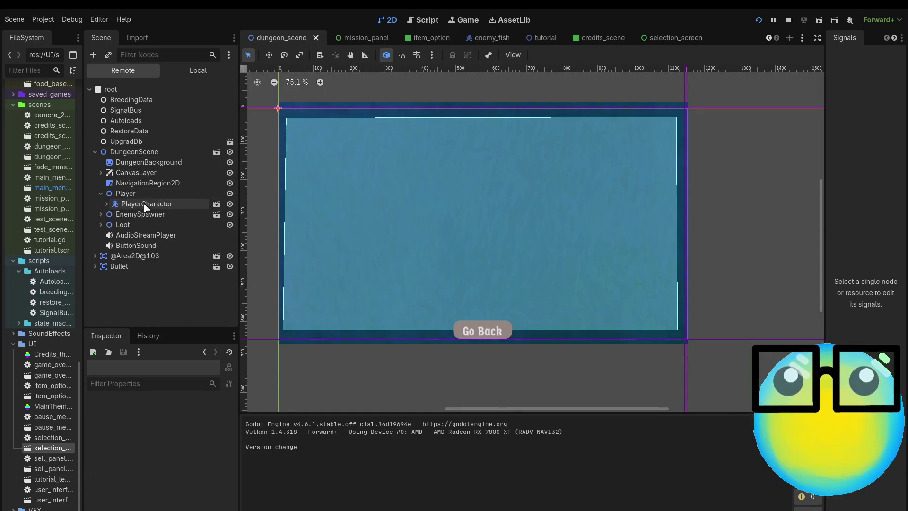
left_click(116, 204)
scroll(147, 434, "down", 2)
scroll(147, 434, "up", 2)
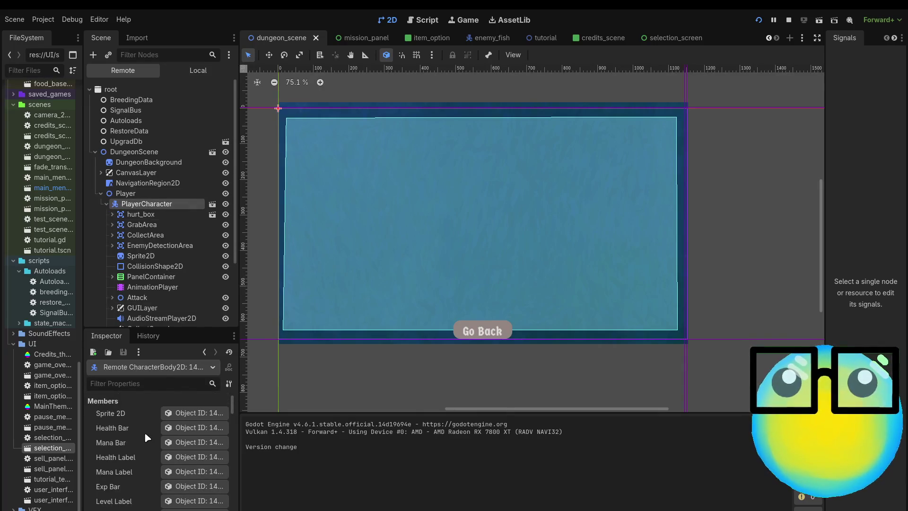
scroll(145, 436, "down", 2)
scroll(147, 437, "down", 10)
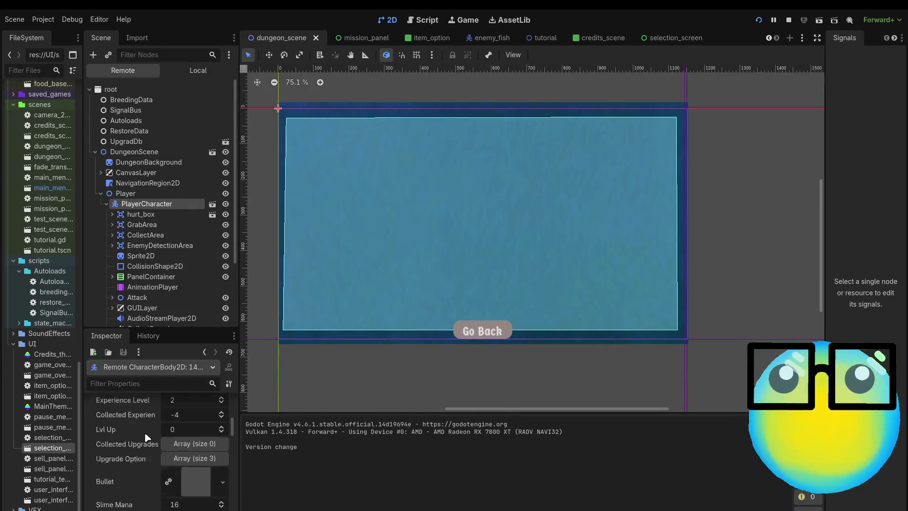
scroll(147, 437, "down", 2)
scroll(147, 437, "down", 1)
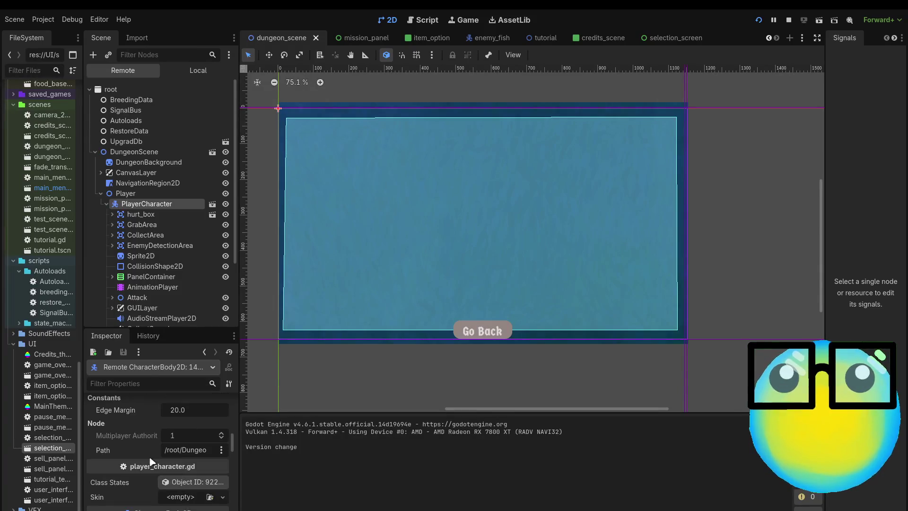
left_click(165, 478)
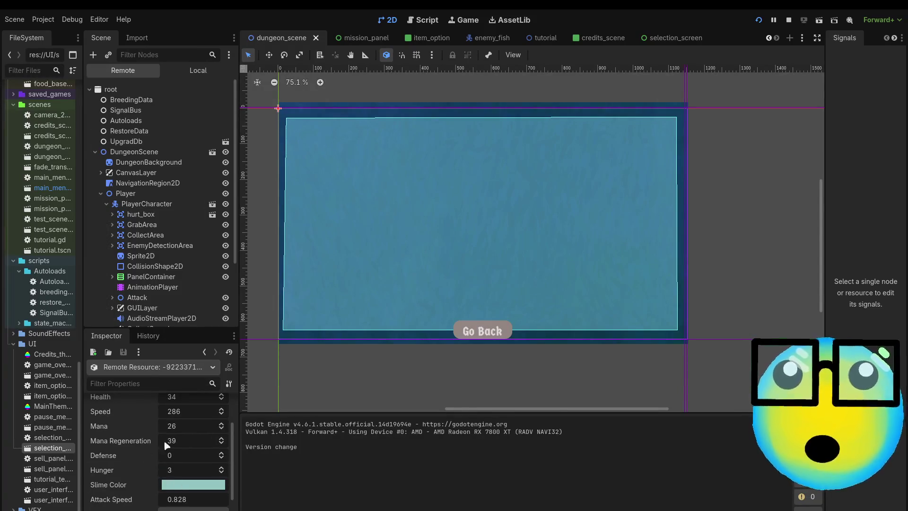
Reopen RestoreData's stored slime resource, finding its Perma Upgrade array empty
left_click(140, 131)
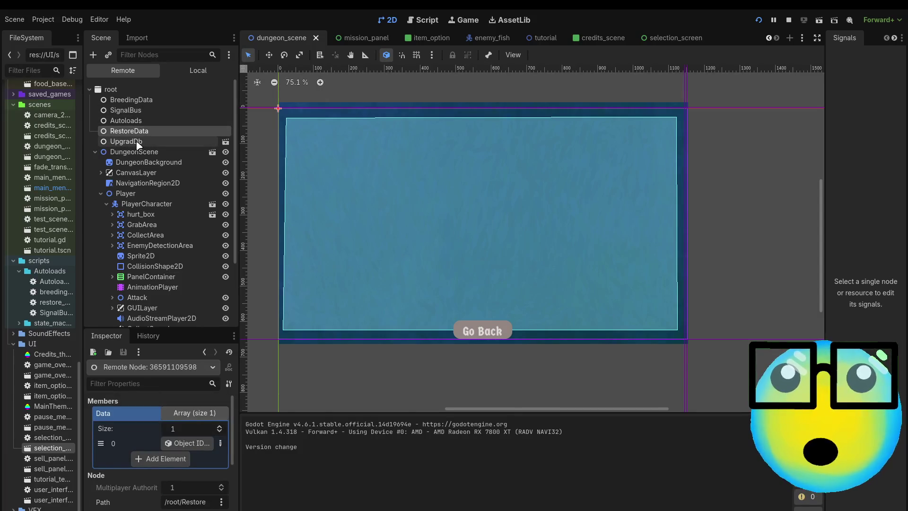
left_click(178, 448)
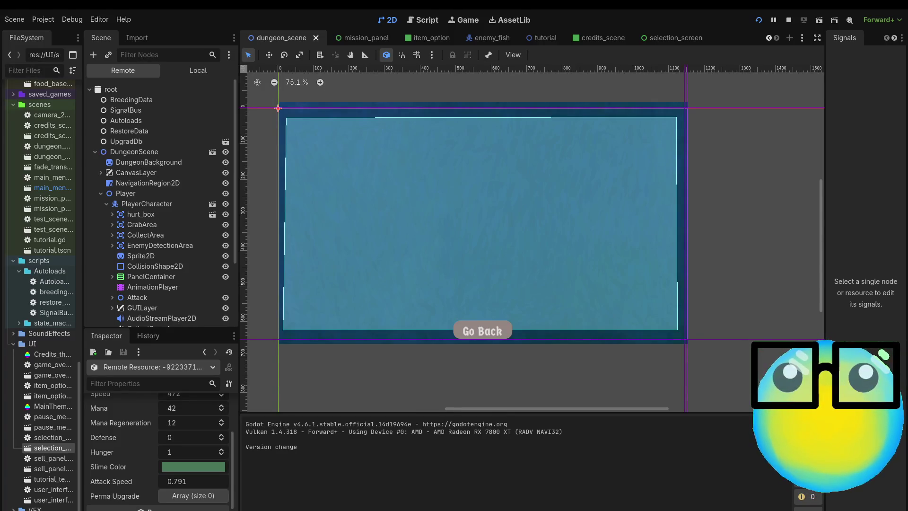
key("alt+Tab")
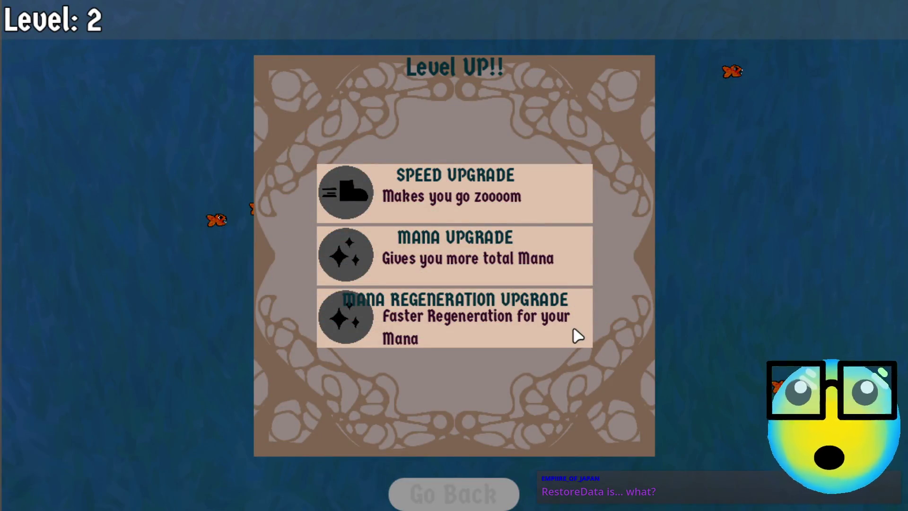
Take the Mana Regeneration upgrade and steer the slime away from the fish down the left side
left_click(507, 333)
key("a")
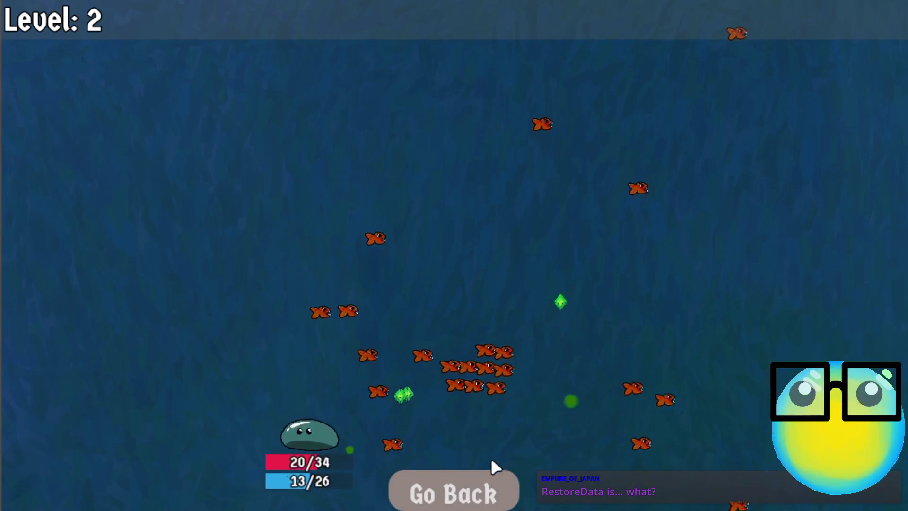
key("w")
key("s")
key("a")
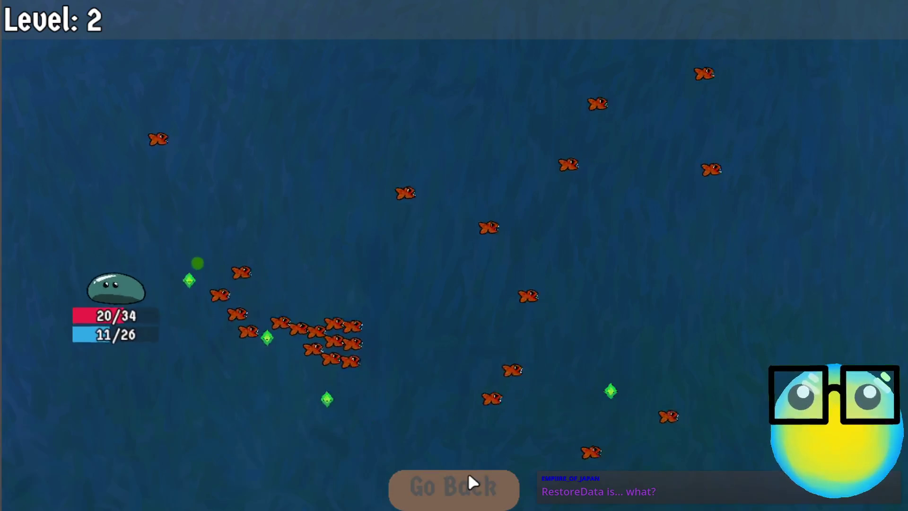
key("d")
key("a")
Keep the slime circling ahead of the fish until it reaches level 3
key("w")
key("a")
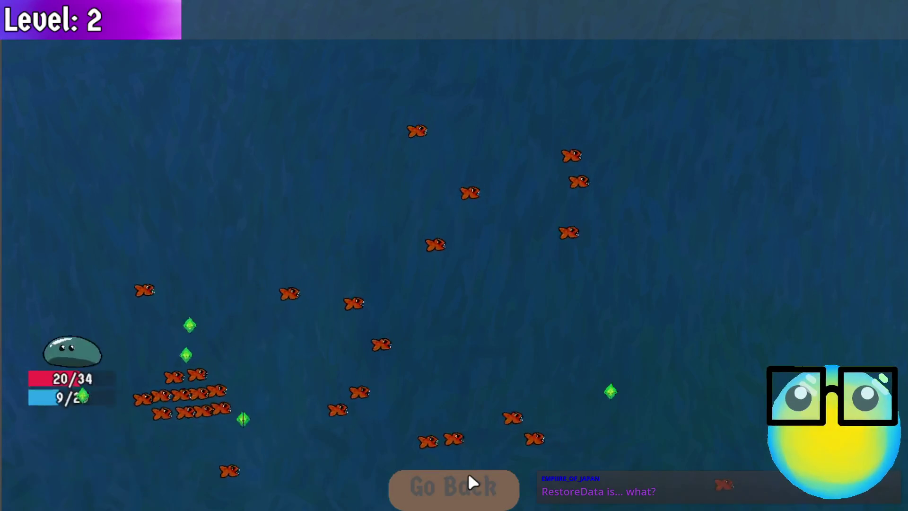
key("d")
key("a")
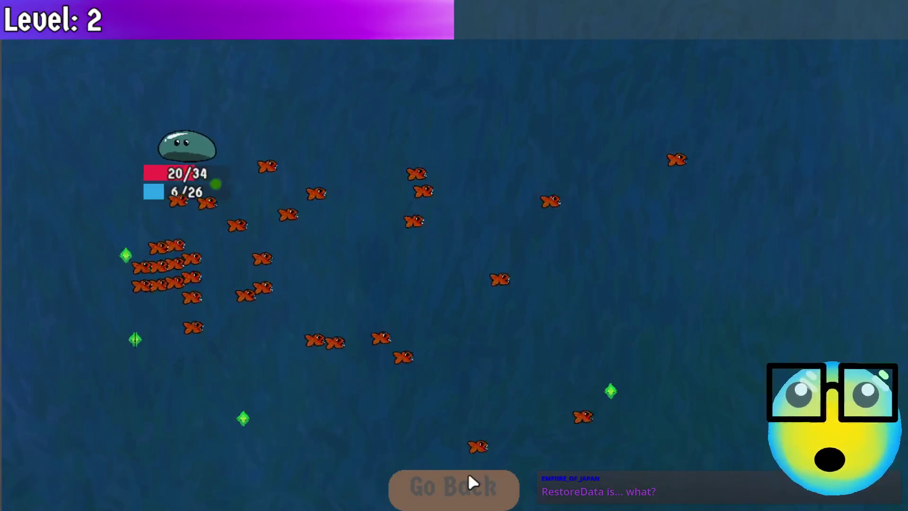
key("s")
key("d")
key("d")
key("s")
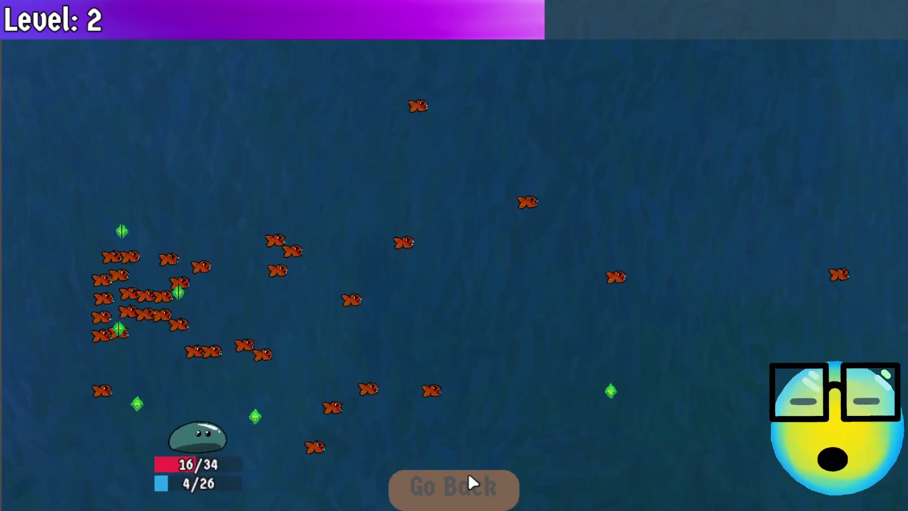
key("a")
key("w")
key("w")
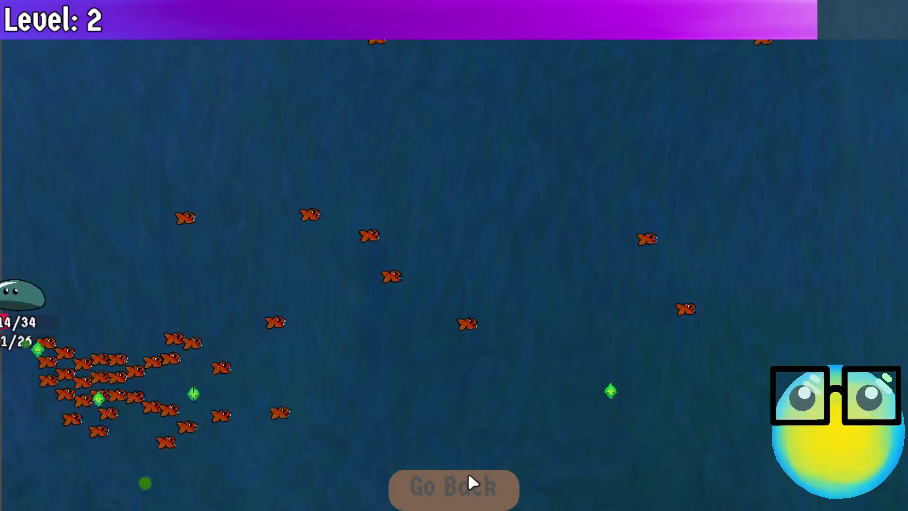
key("d")
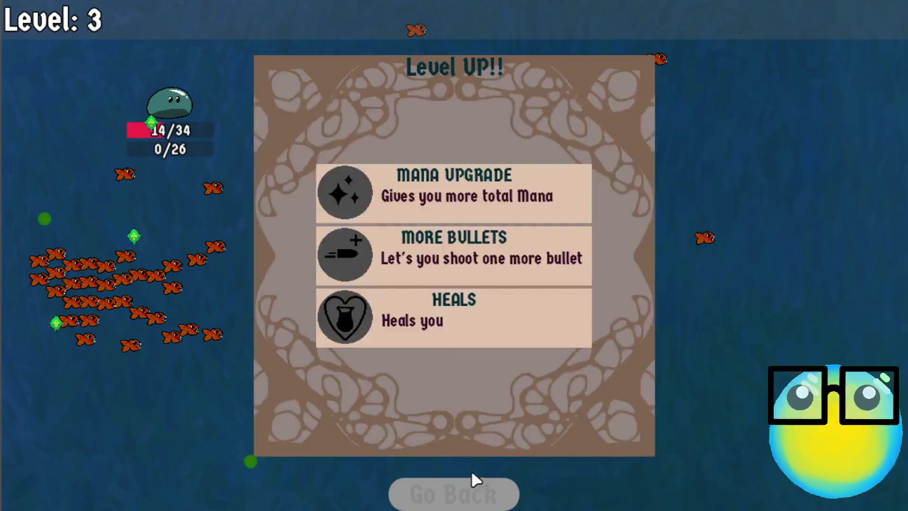
Pick the More Bullets upgrade, go back to the hub, and return to the editor
left_click(500, 258)
left_click(487, 496)
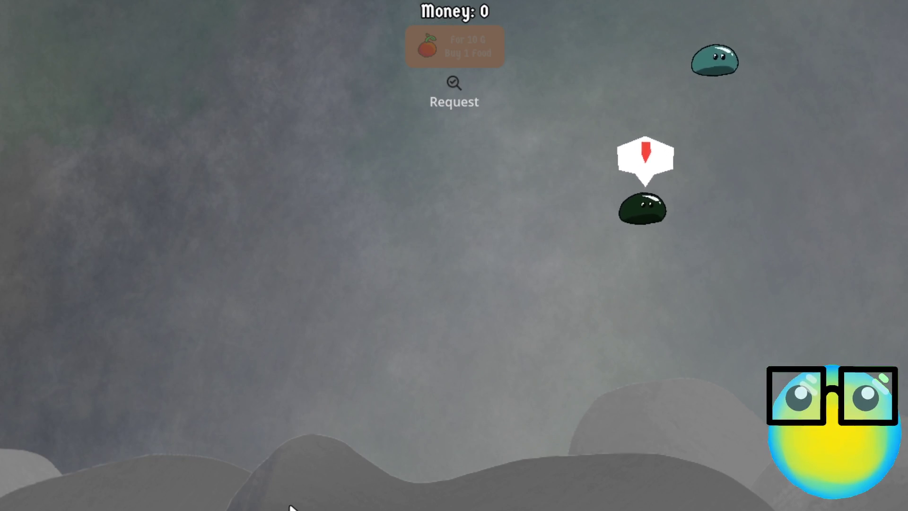
key("alt+Tab")
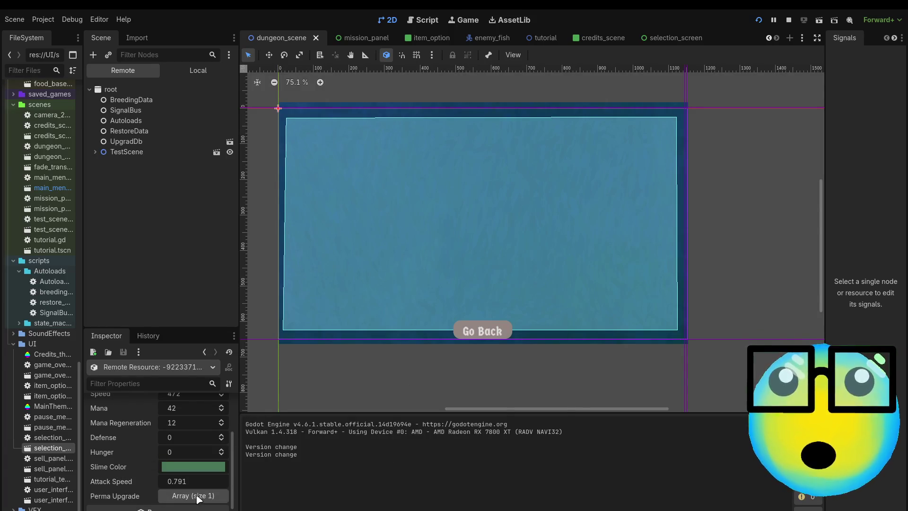
Expand the size-1 Perma Upgrade array in the Inspector to show element 0, MoreBullet
left_click(169, 496)
scroll(133, 494, "down", 2)
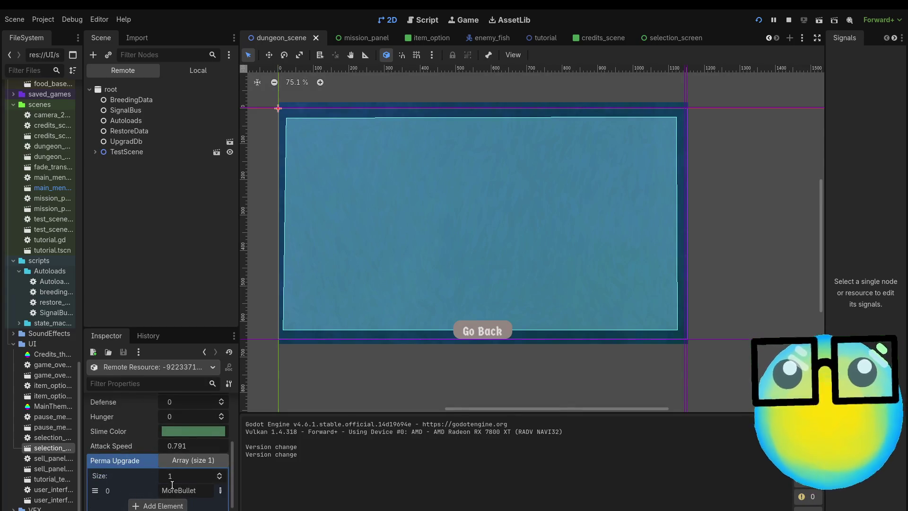
scroll(173, 485, "up", 6)
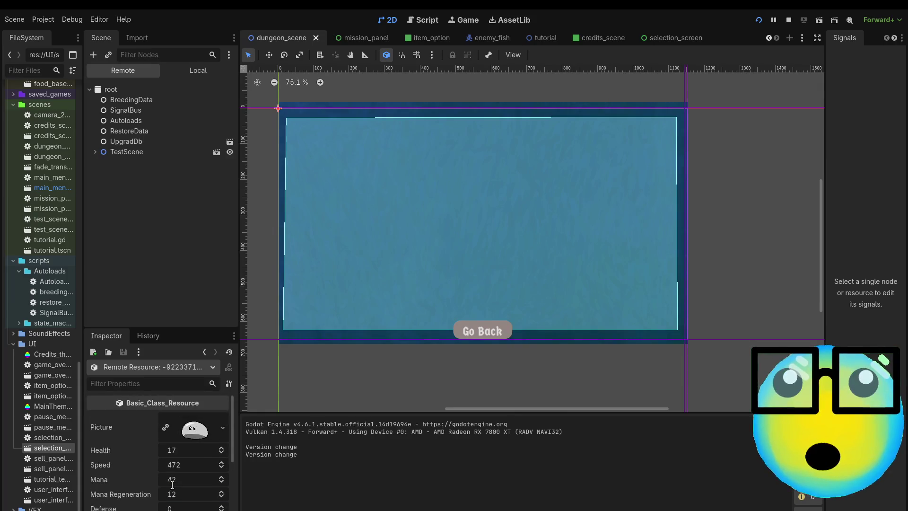
scroll(172, 485, "down", 6)
scroll(172, 484, "up", 1)
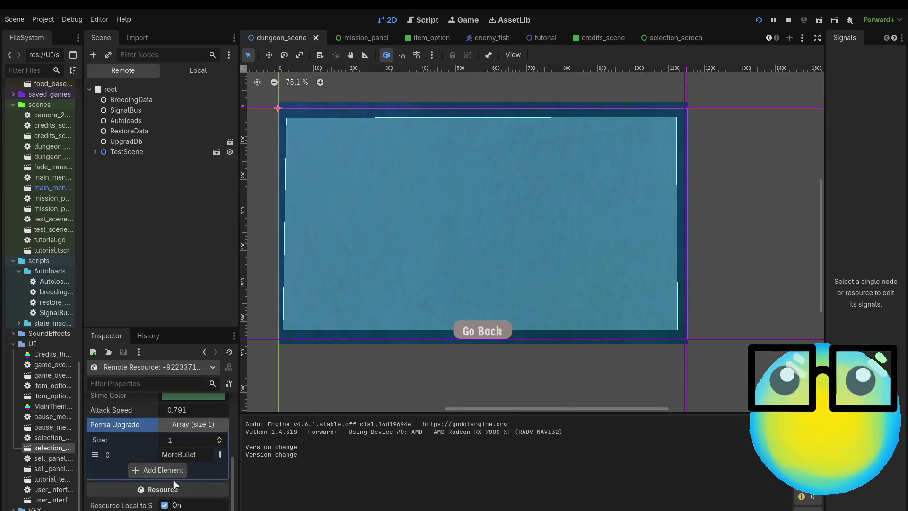
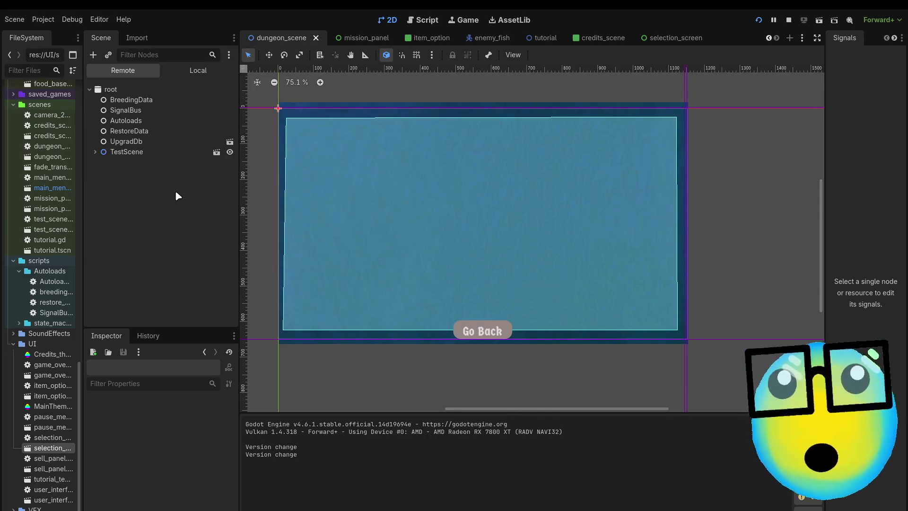
Check RestoreData's Data array, UpgradDb's upgrades dictionary and Autoloads' Money in the Remote tree
left_click(145, 128)
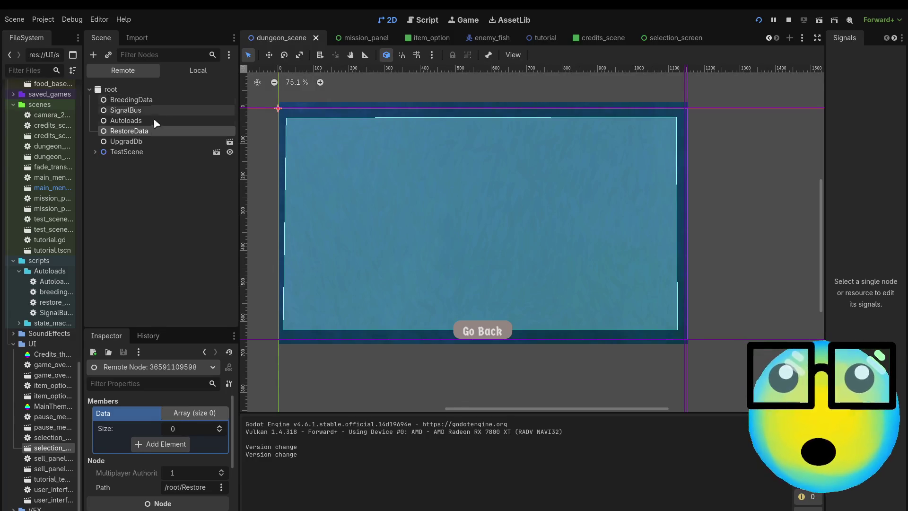
left_click(151, 142)
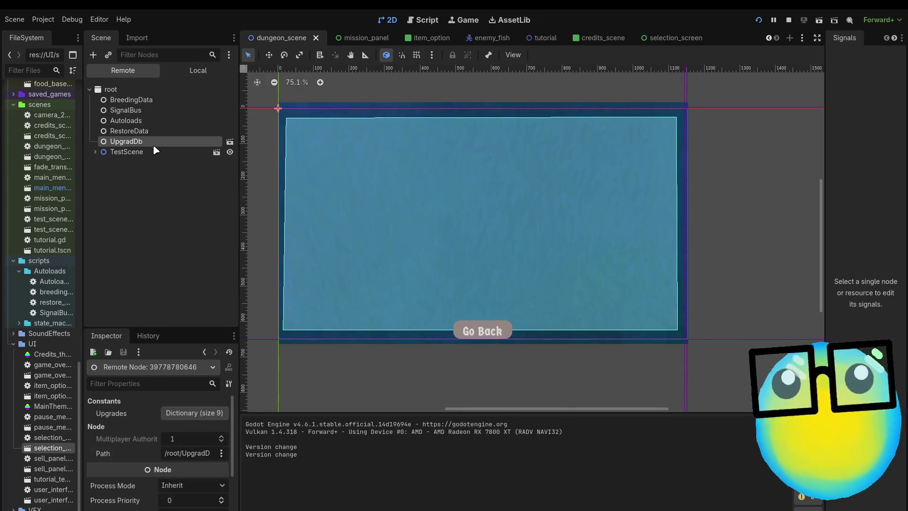
left_click(208, 131)
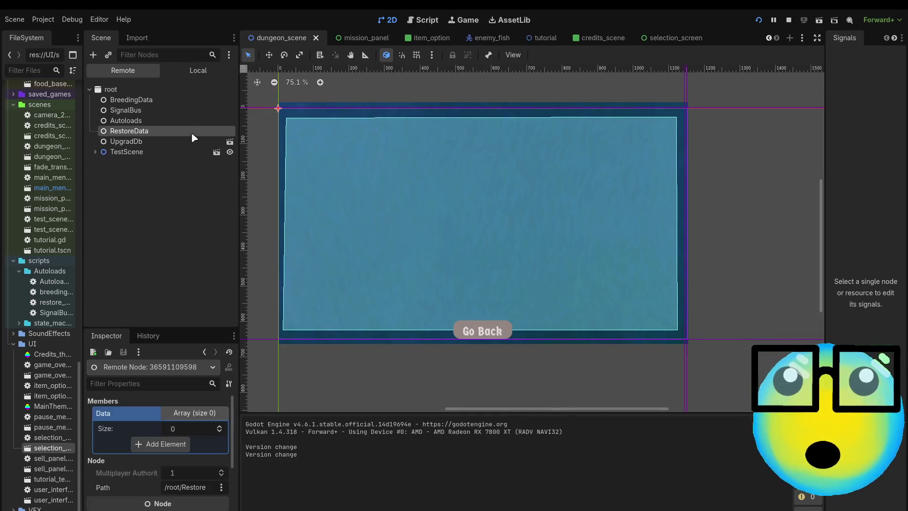
left_click(167, 121)
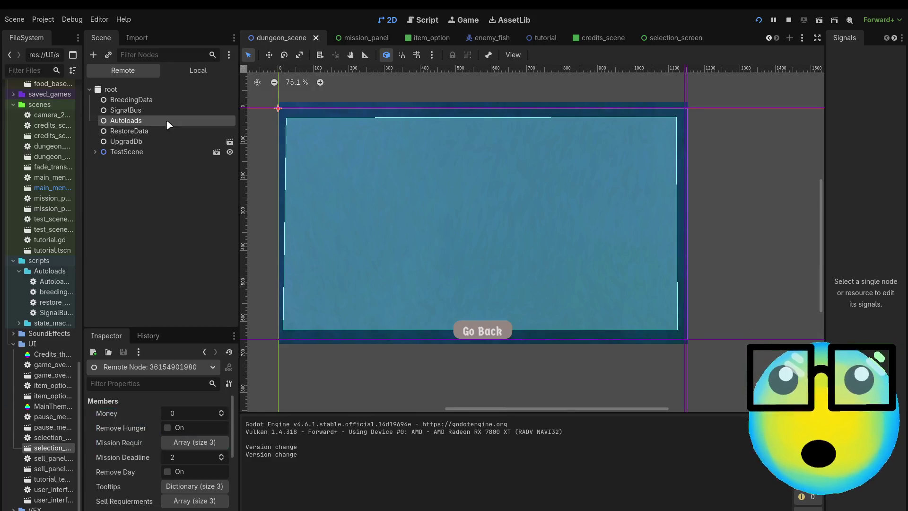
scroll(123, 499, "down", 1)
scroll(140, 473, "up", 1)
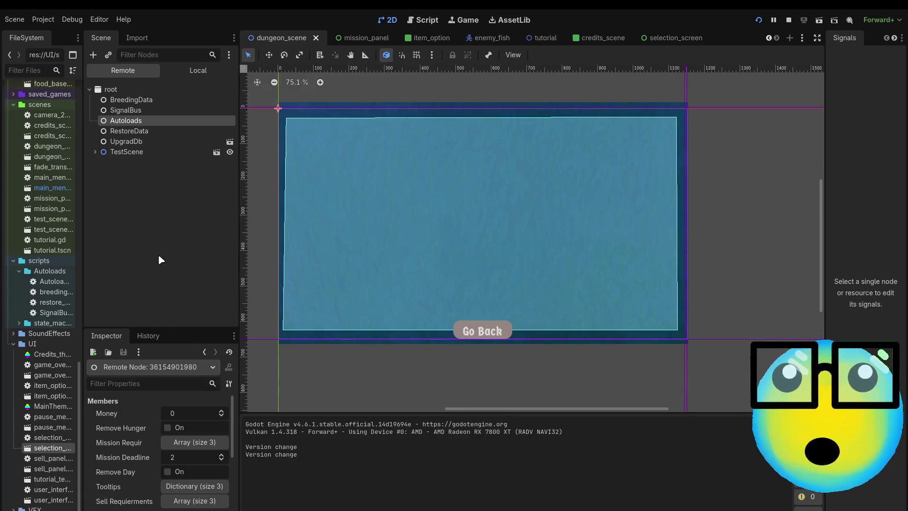
left_click(141, 132)
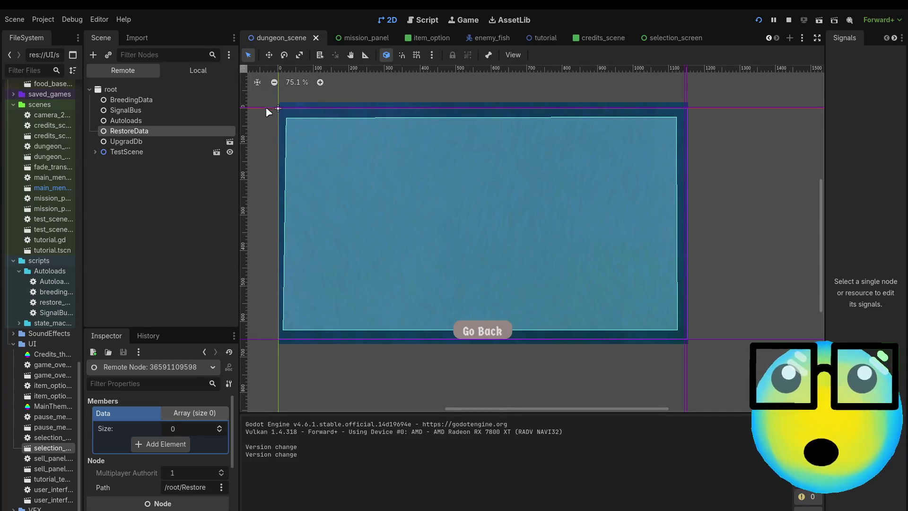
Switch the Scene dock from Remote back to the local DungeonScene node tree
left_click(204, 80)
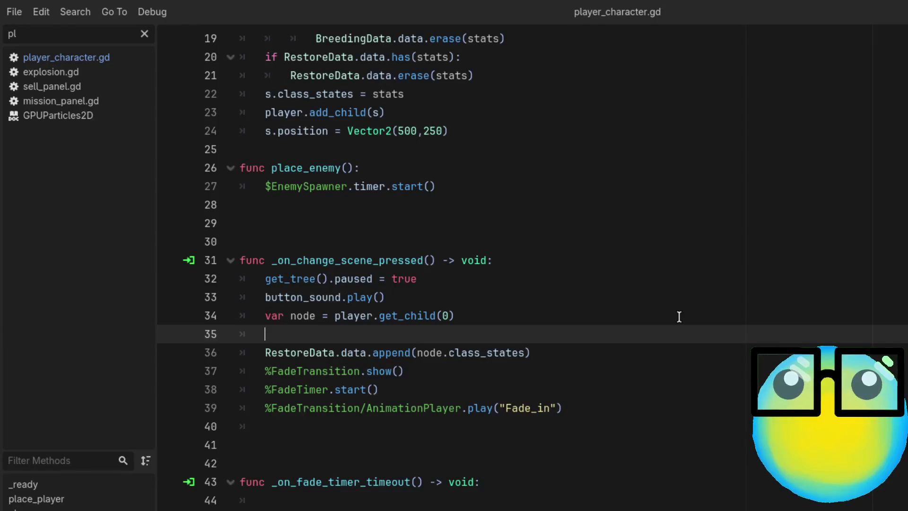
Delete the empty line 35 before the RestoreData append in _on_change_scene_pressed
key("BackSpace")
key("BackSpace")
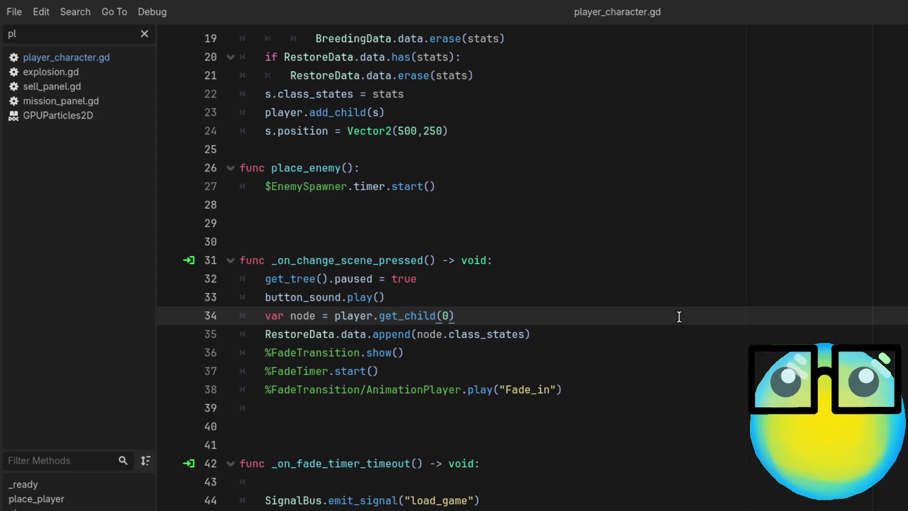
scroll(679, 316, "down", 4)
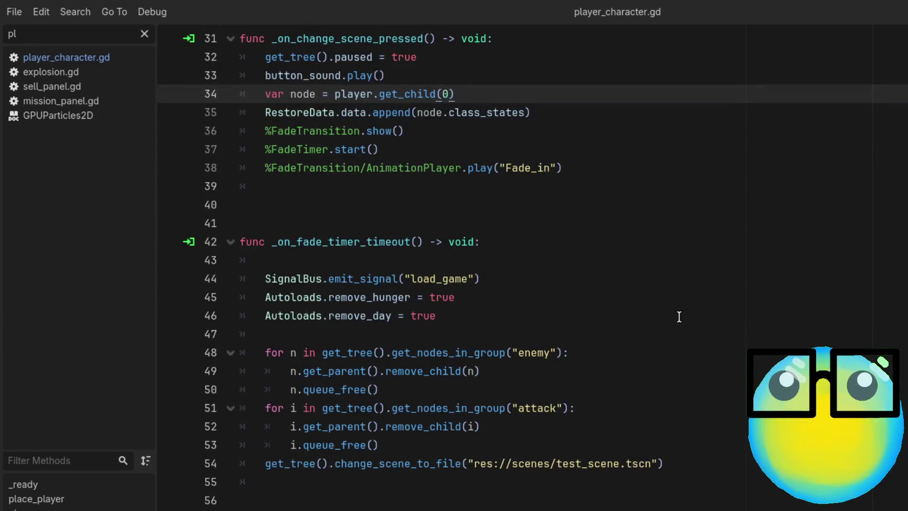
scroll(679, 316, "down", 2)
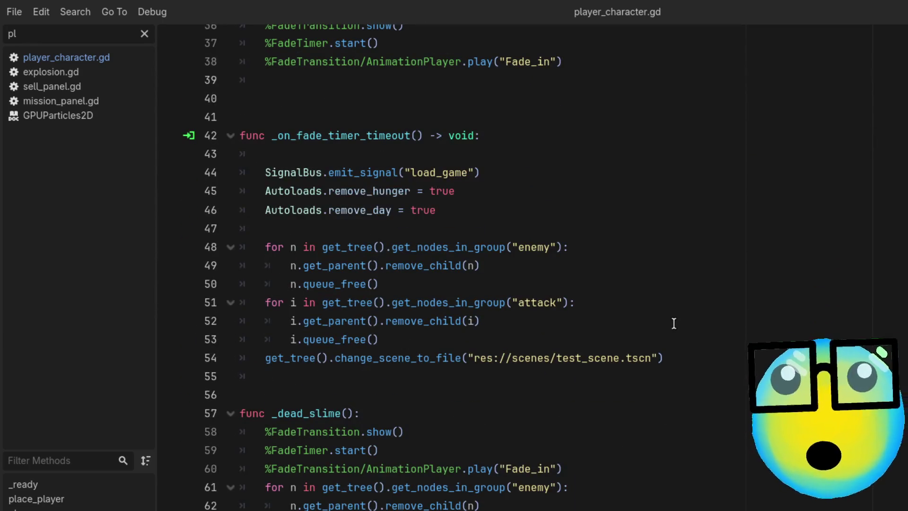
Clear the script filter and open saved_game.gd to view the SavedGame resource fields
key("BackSpace")
key("BackSpace")
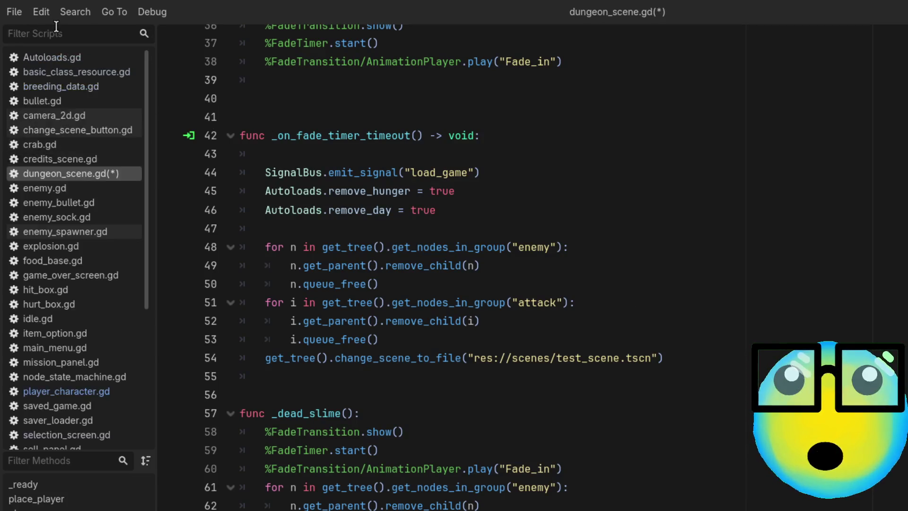
type("sli")
key("BackSpace")
key("BackSpace")
key("BackSpace")
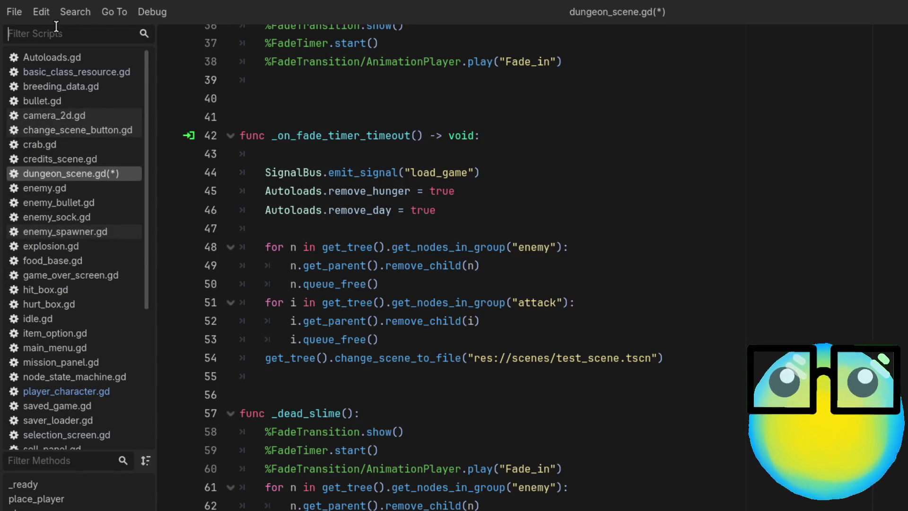
type("up")
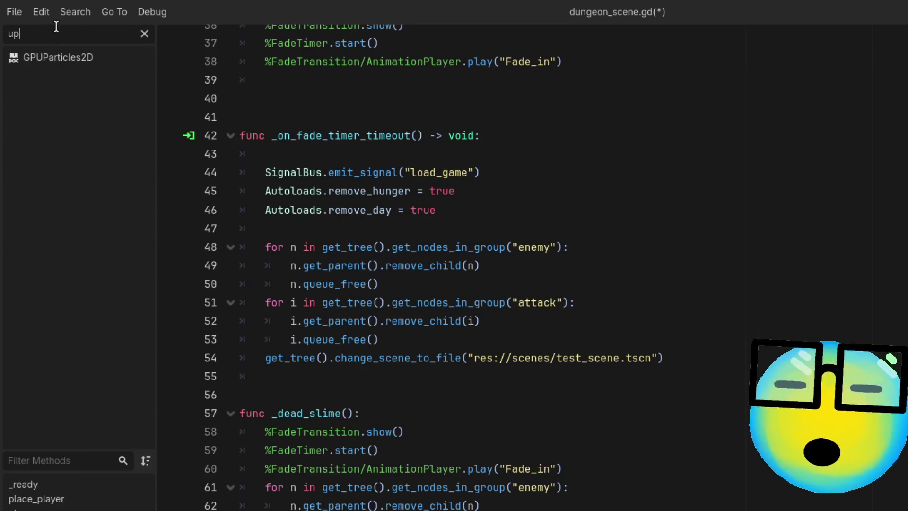
key("BackSpace")
key("BackSpace")
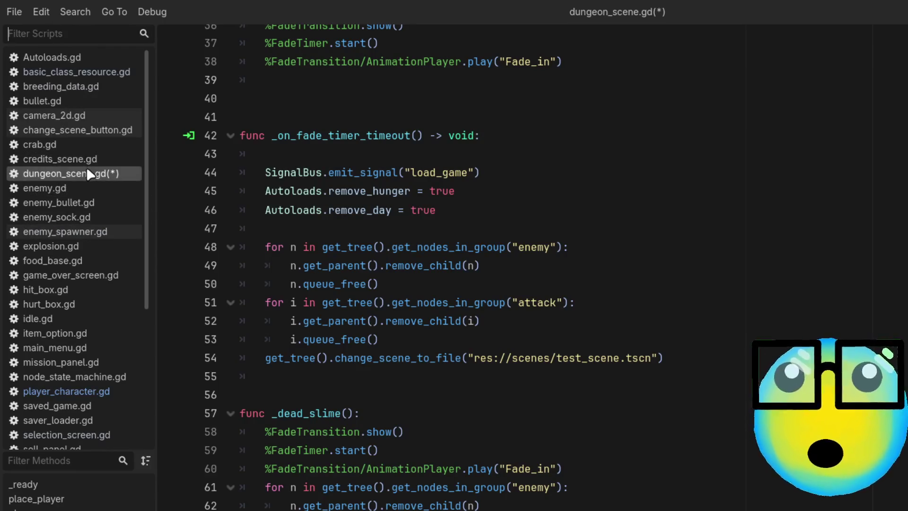
key("F5")
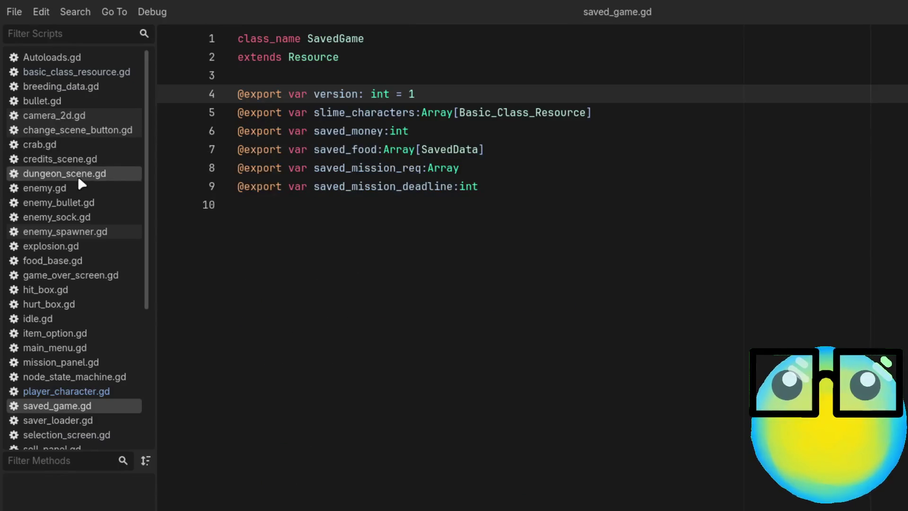
scroll(102, 383, "down", 5)
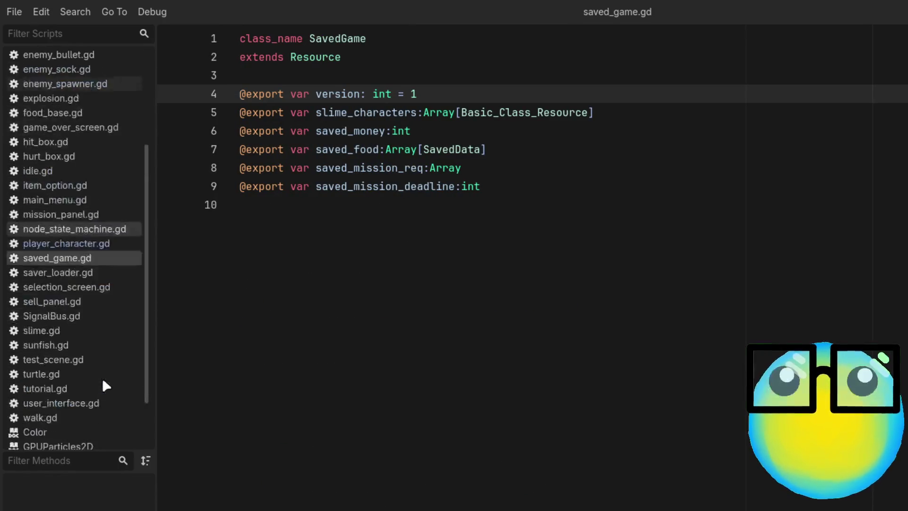
scroll(102, 378, "up", 3)
scroll(74, 272, "down", 1)
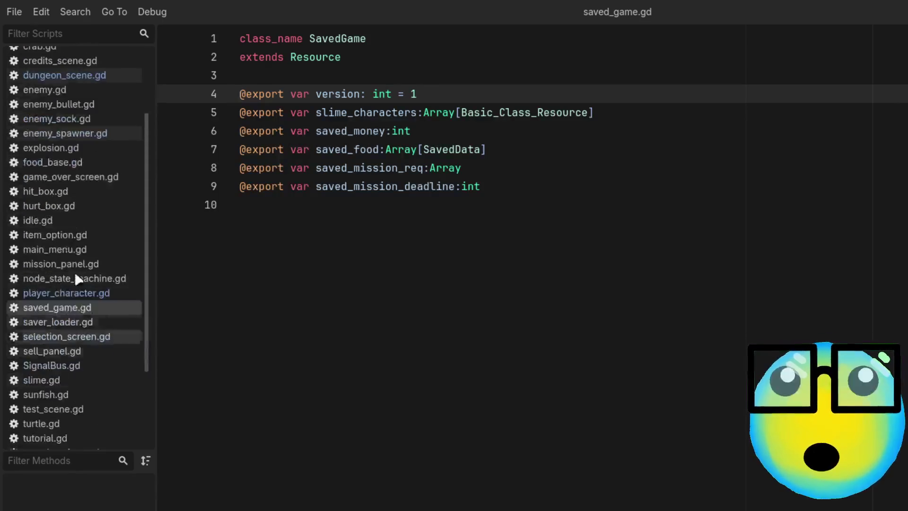
left_click(52, 32)
Open item_option.gd through the 'item' filter and review lines 16–20 of its upgrade lookup
type("item")
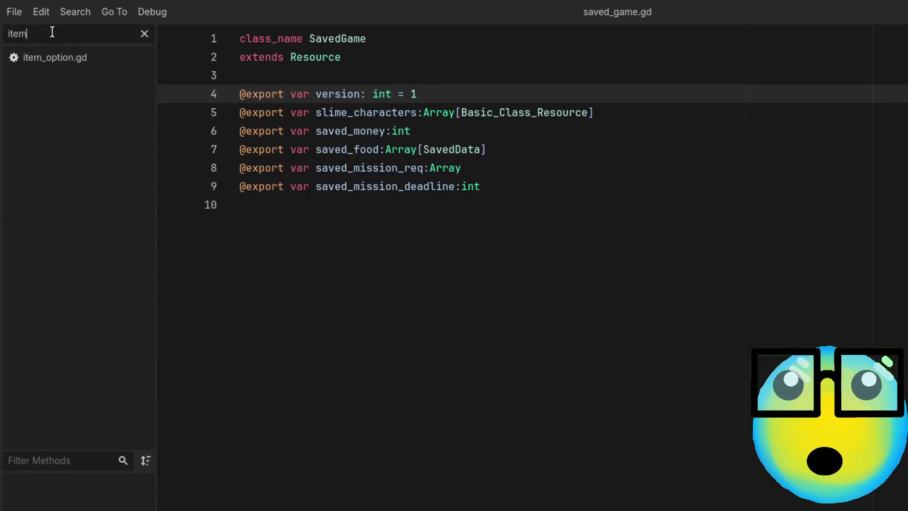
left_click(66, 55)
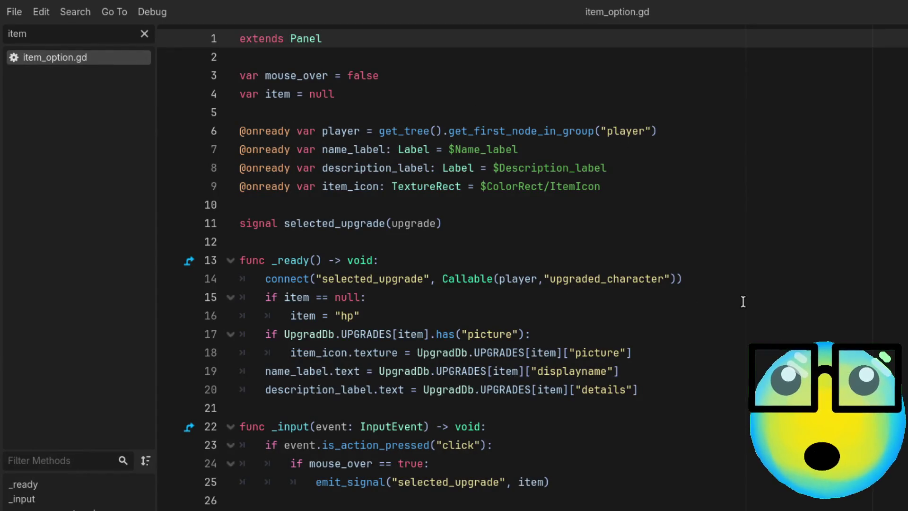
left_click(397, 313)
left_click(643, 339)
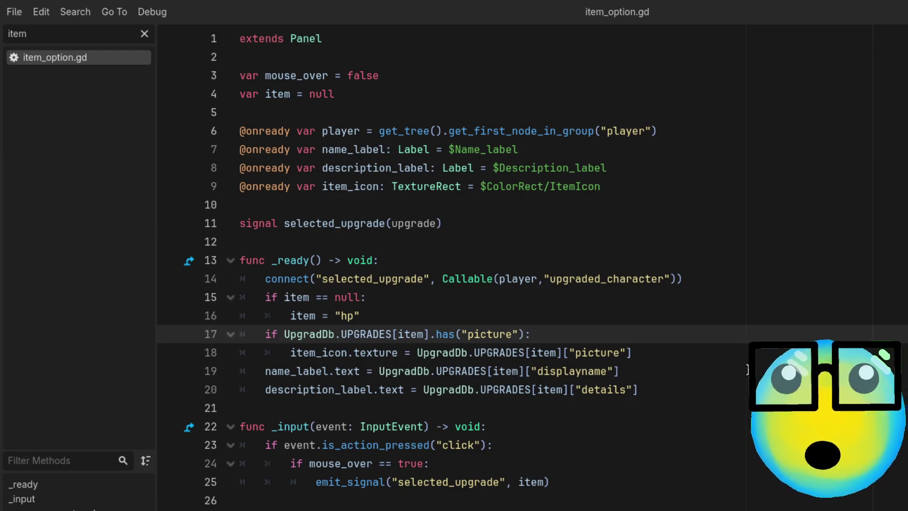
left_click(645, 375)
left_click(677, 392)
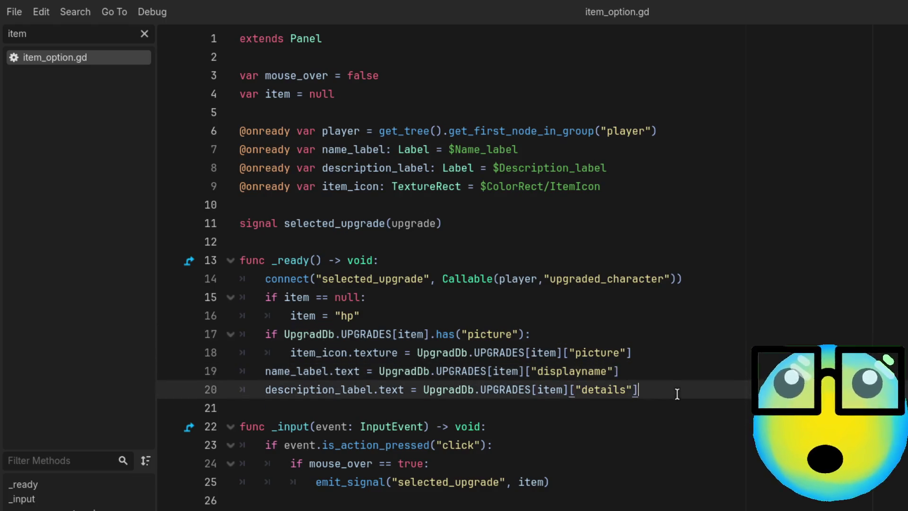
Check line 25's emit_signal call, then return to the DungeonScene 2D view
left_click(561, 443)
left_click(567, 464)
left_click(599, 483)
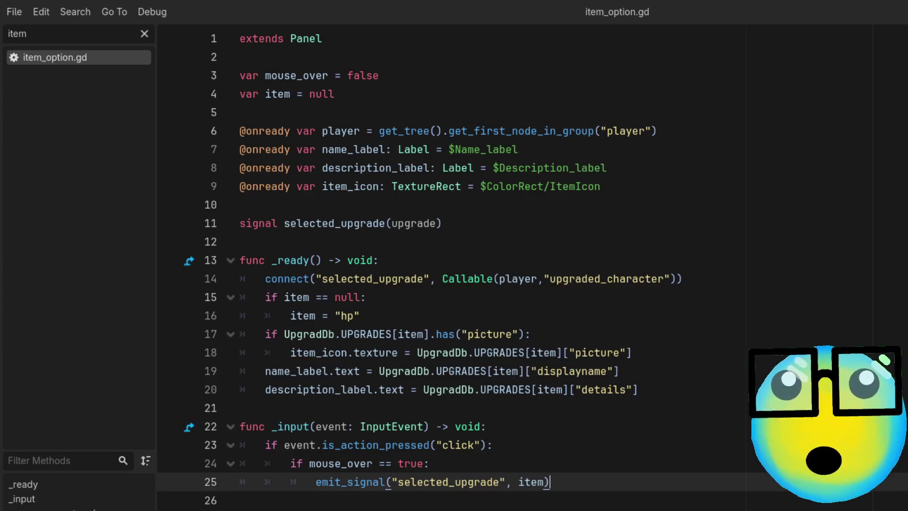
key("alt+Tab")
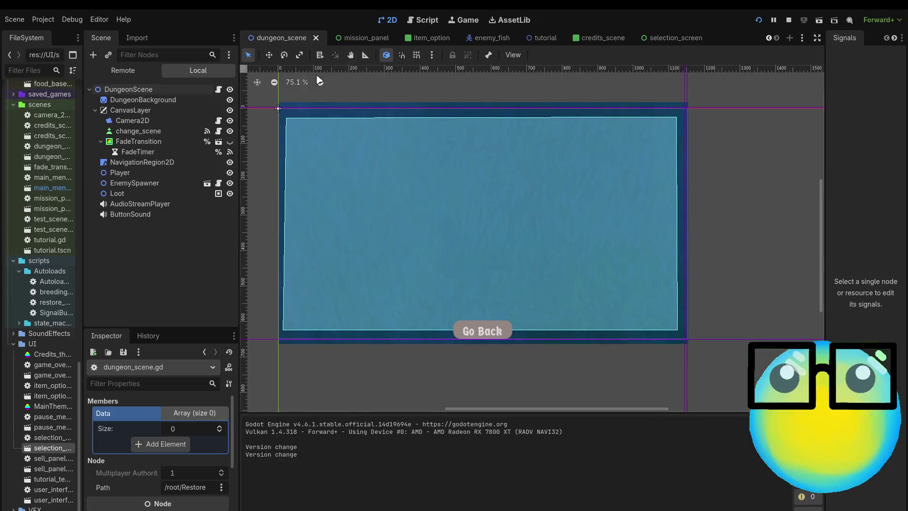
Open slime.tscn from the characters folder and select the Slime root to show its stats
left_click(768, 39)
left_click(769, 38)
left_click(768, 39)
left_click(768, 39)
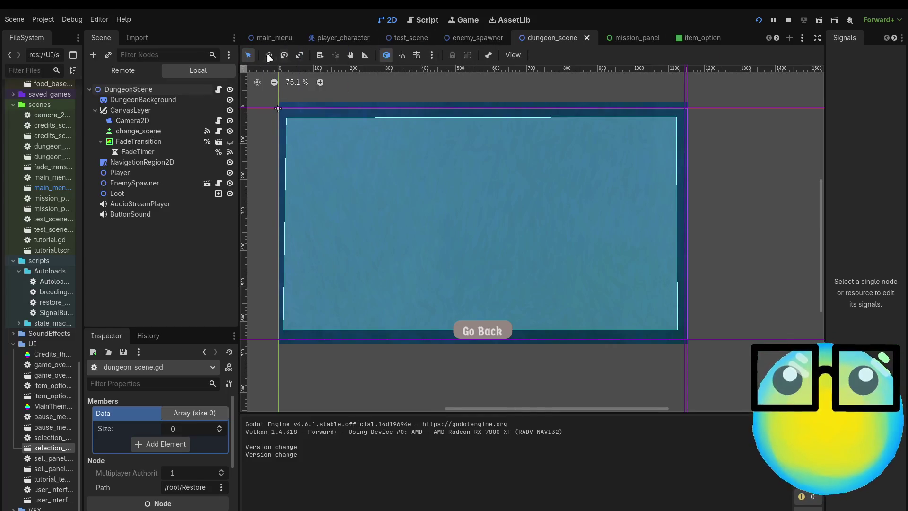
scroll(29, 192, "up", 5)
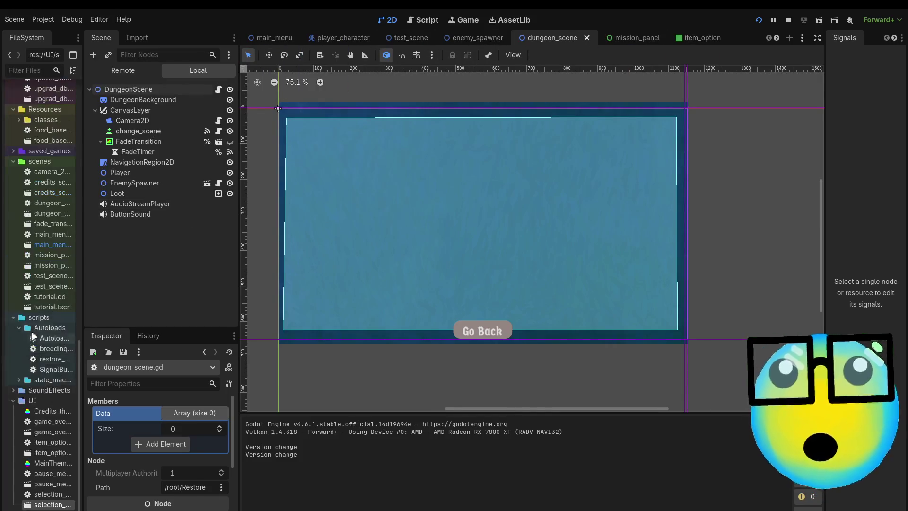
scroll(29, 192, "up", 15)
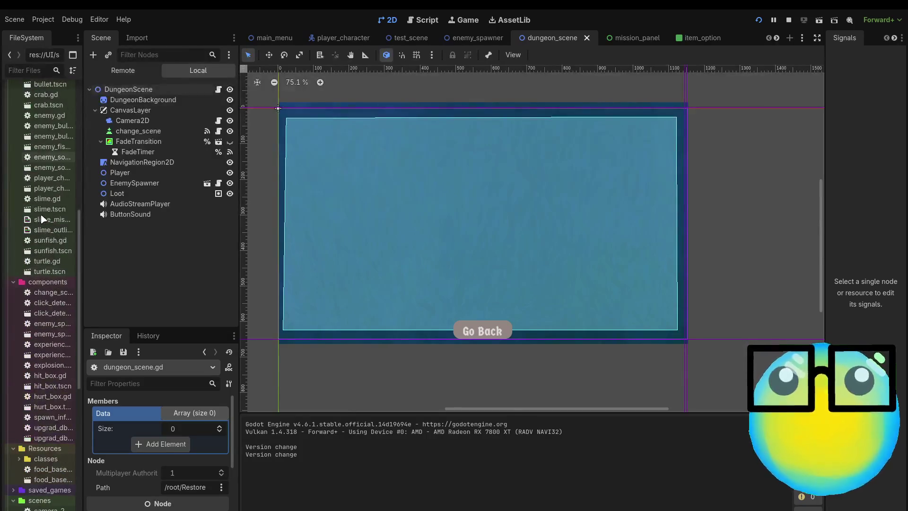
double_click(52, 266)
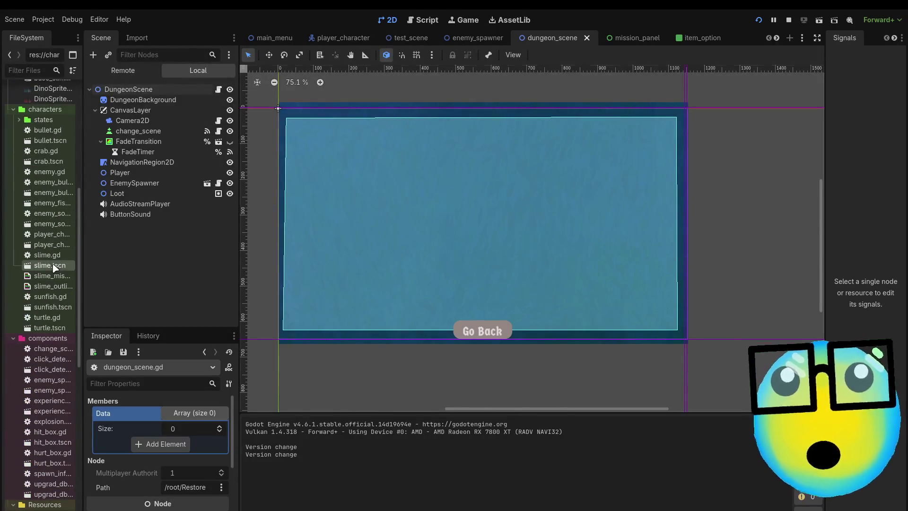
left_click(118, 90)
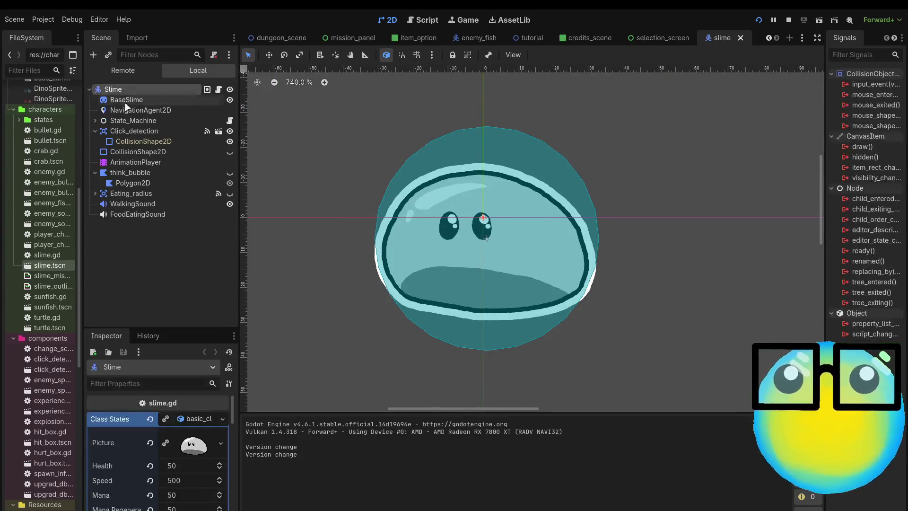
Check the Slime node's membership in the slime group on the Node dock's Groups tab
left_click(894, 38)
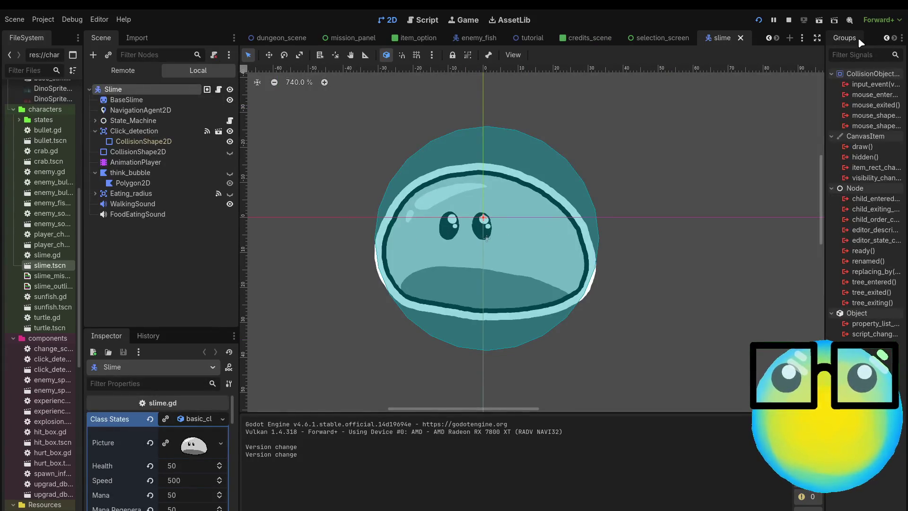
left_click(857, 37)
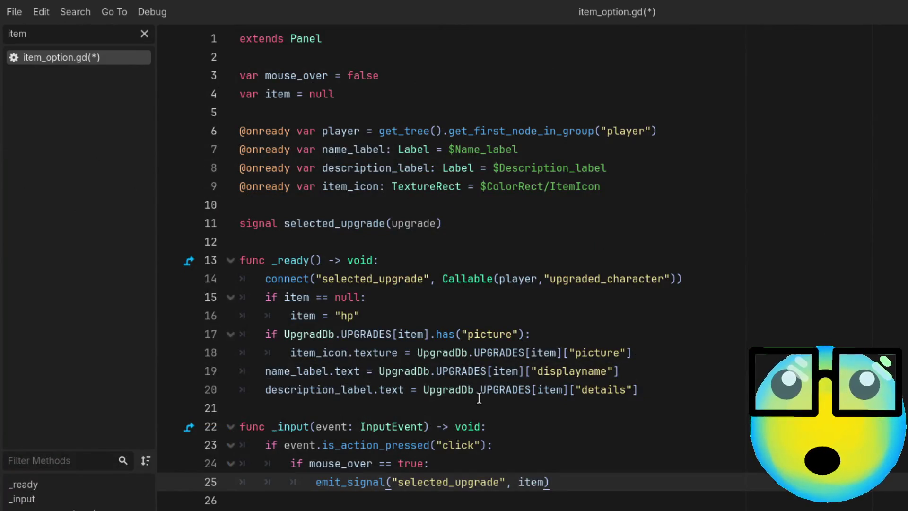
Review item_option.gd's item_icon texture line and its emit_signal line
left_click(708, 352)
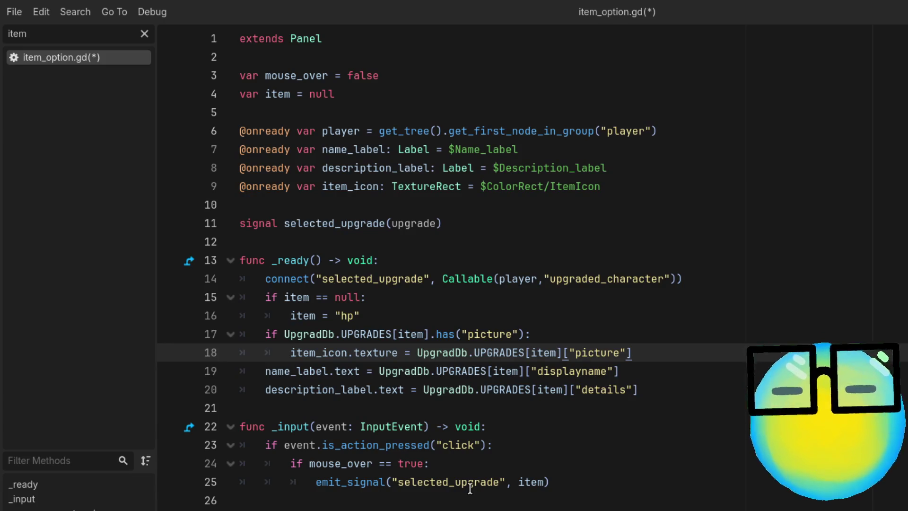
left_click(469, 487)
left_click(424, 487)
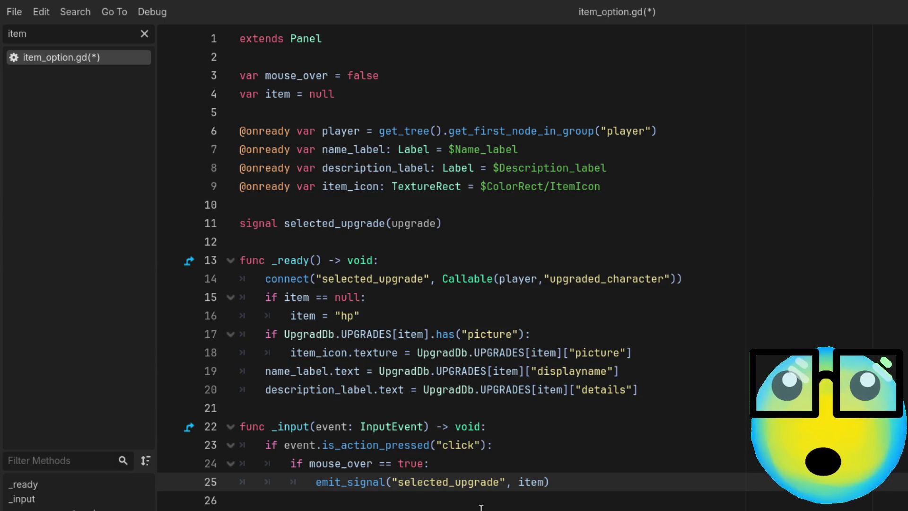
Filter the script list for 'sli' and open slime.gd
left_click(78, 32)
key("BackSpace")
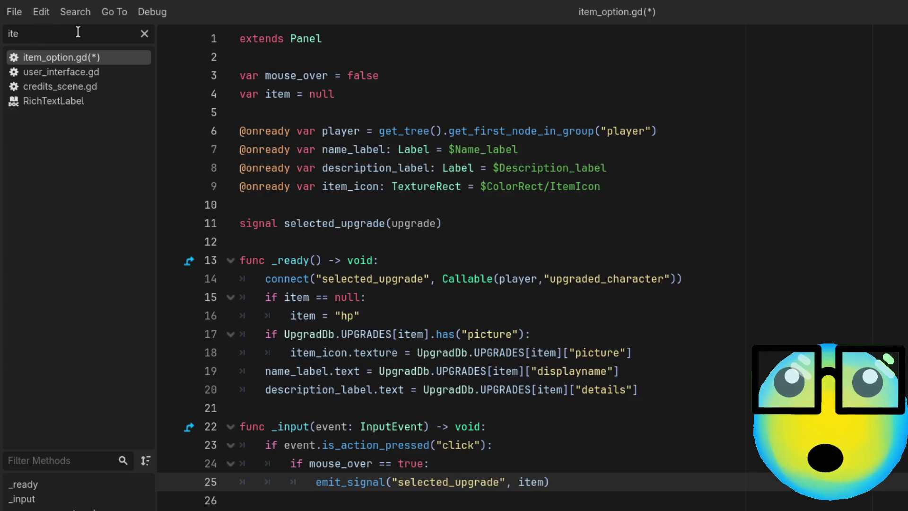
key("BackSpace")
key("BackSpace")
key("BackSpace")
type("sli")
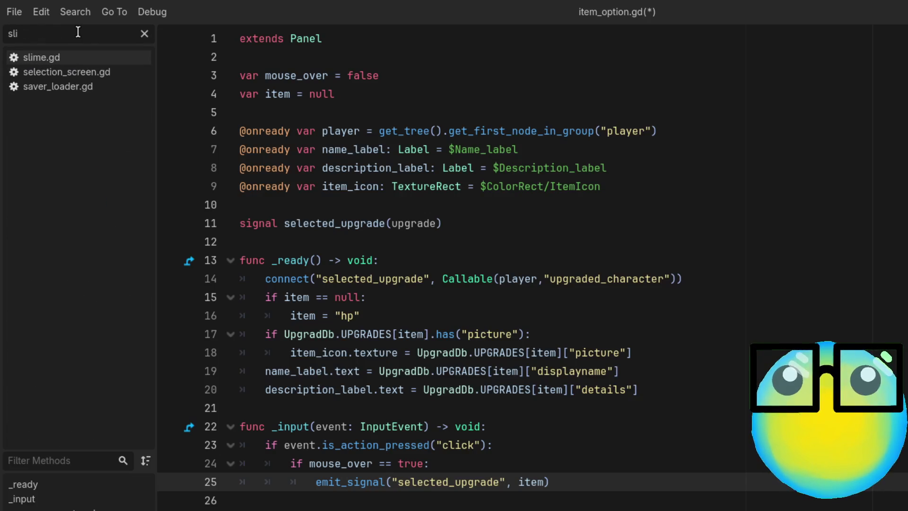
left_click(80, 57)
Read slime.gd's _ready and set_character_states speed code, then go back to item_option.gd
scroll(668, 158, "up", 4)
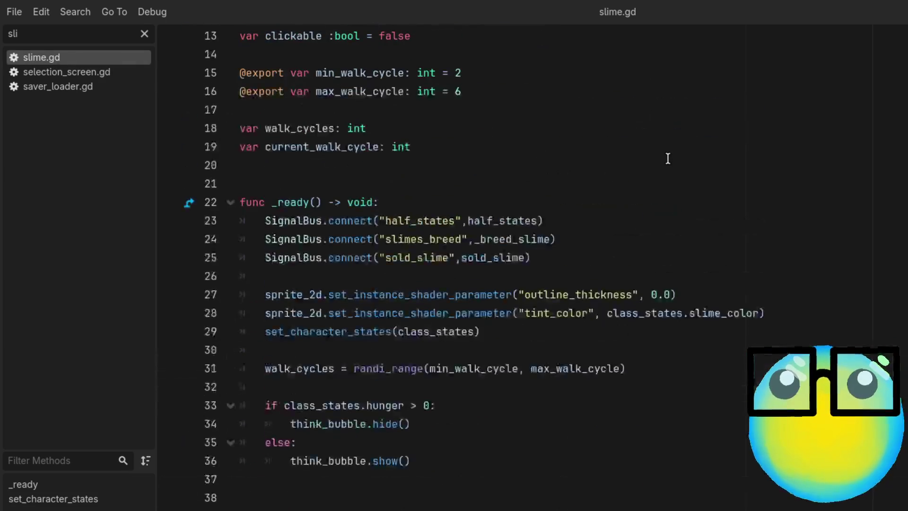
scroll(667, 158, "up", 4)
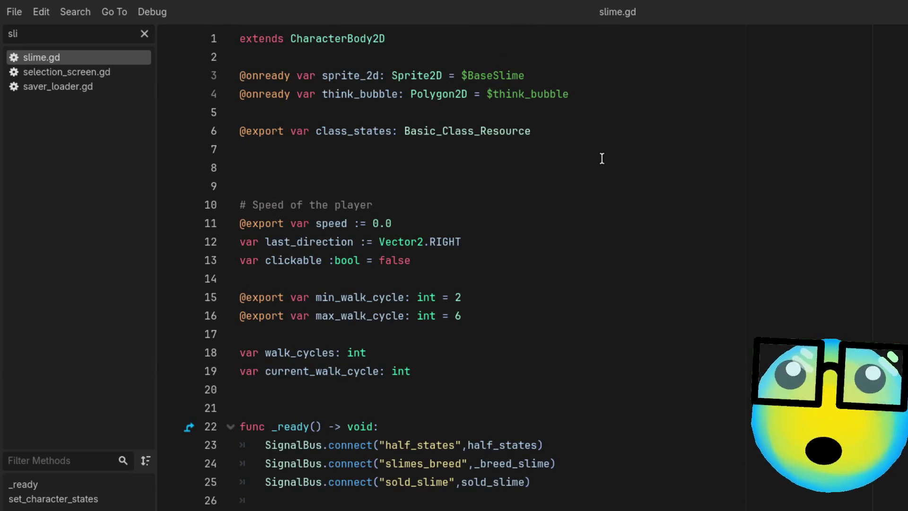
scroll(600, 159, "down", 3)
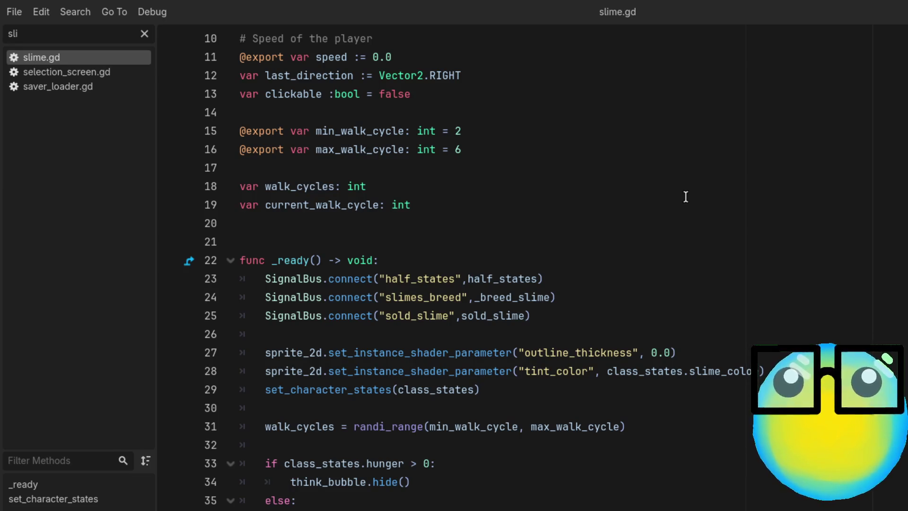
scroll(543, 255, "down", 3)
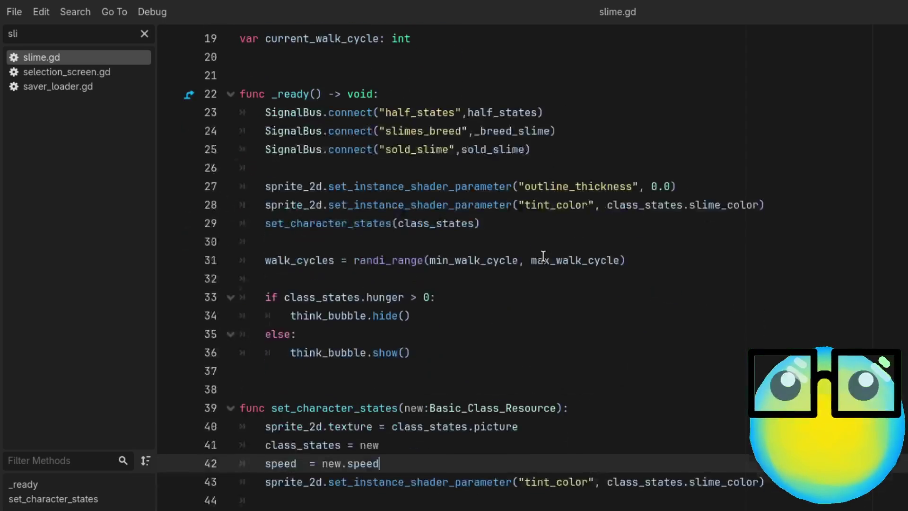
scroll(539, 256, "up", 1)
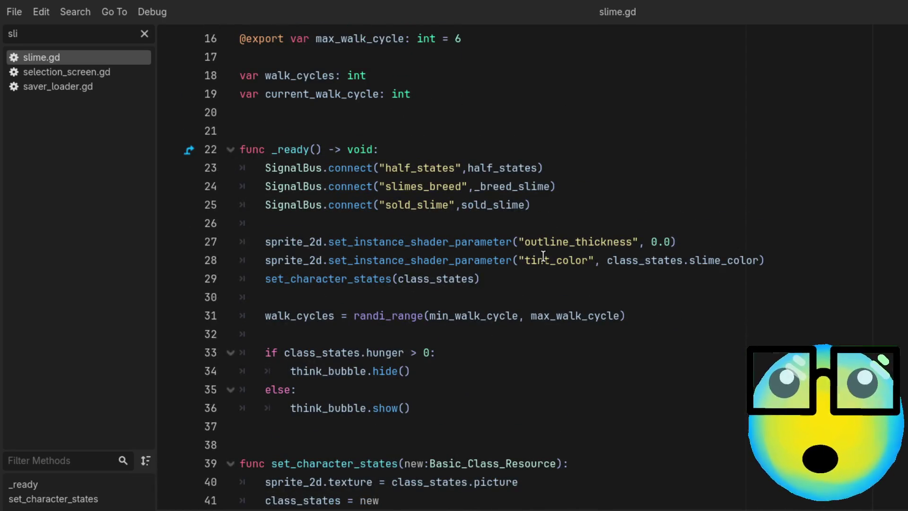
scroll(542, 255, "down", 2)
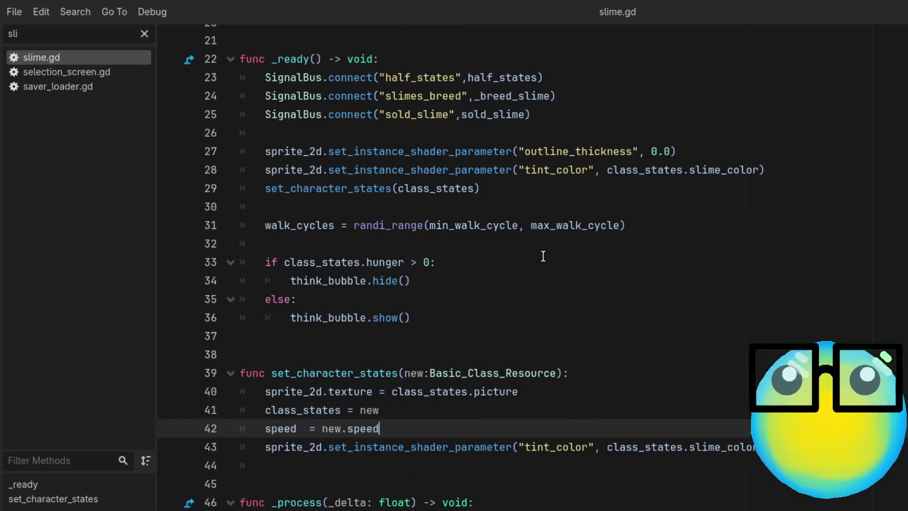
scroll(542, 255, "up", 2)
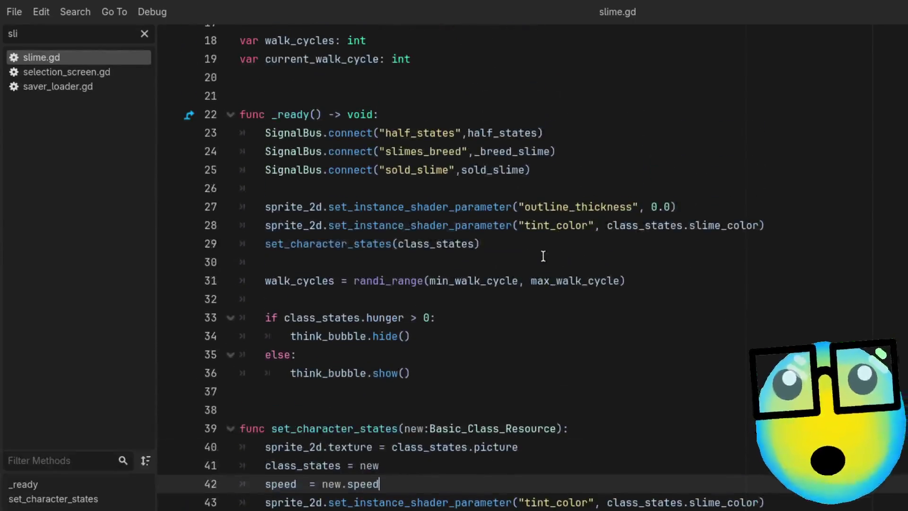
scroll(543, 255, "up", 1)
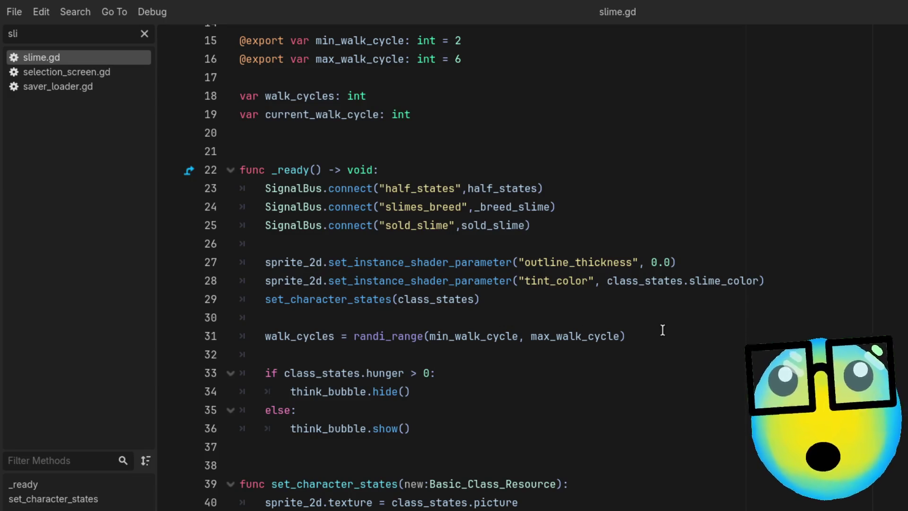
scroll(644, 340, "up", 1)
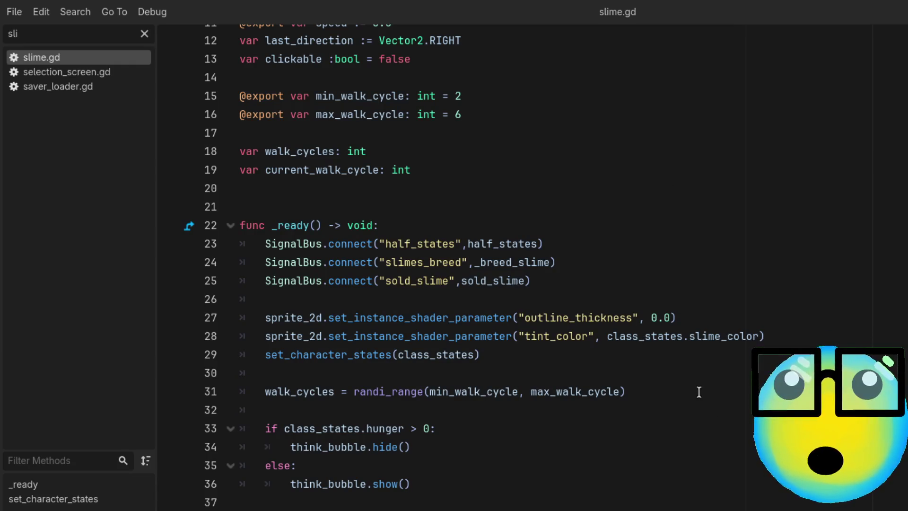
key("alt+Left")
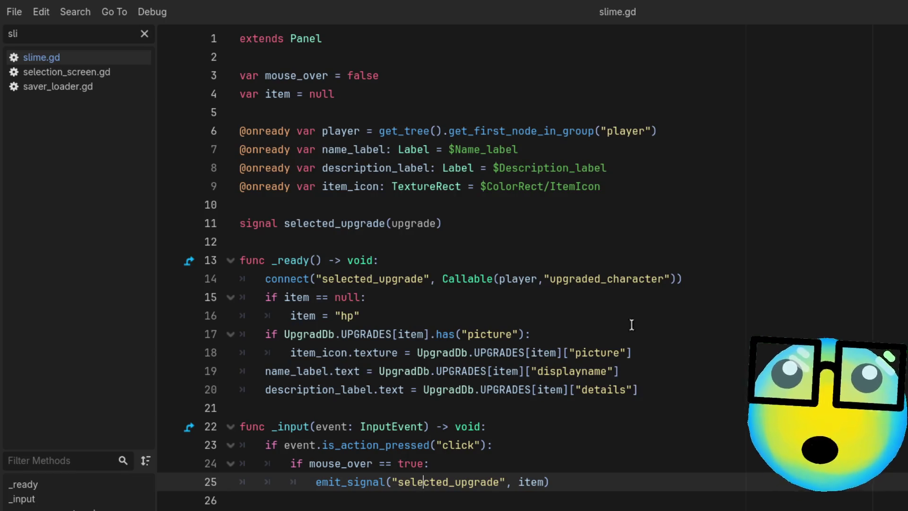
Select upgraded_character on line 14, then filter scripts for 'pla' and open player_character.gd
double_click(607, 279)
left_click(606, 283)
left_click(61, 41)
key("BackSpace")
key("BackSpace")
key("BackSpace")
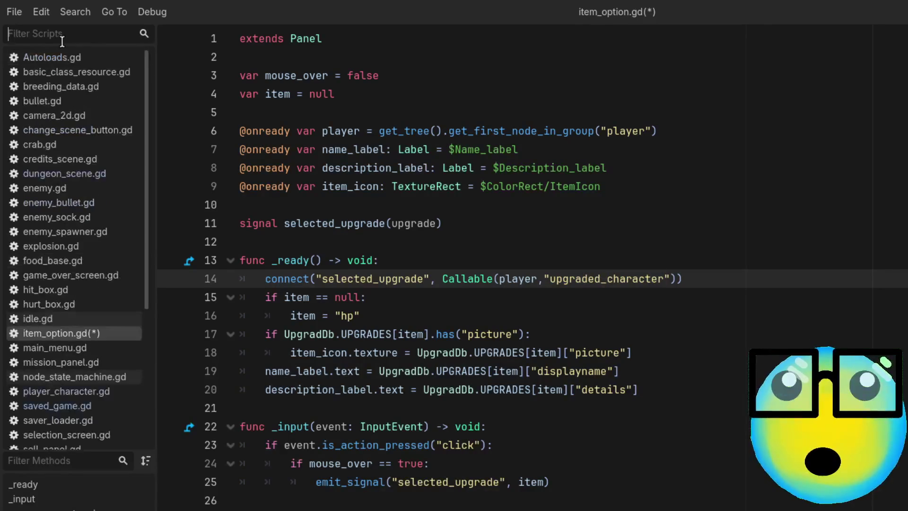
type("pla")
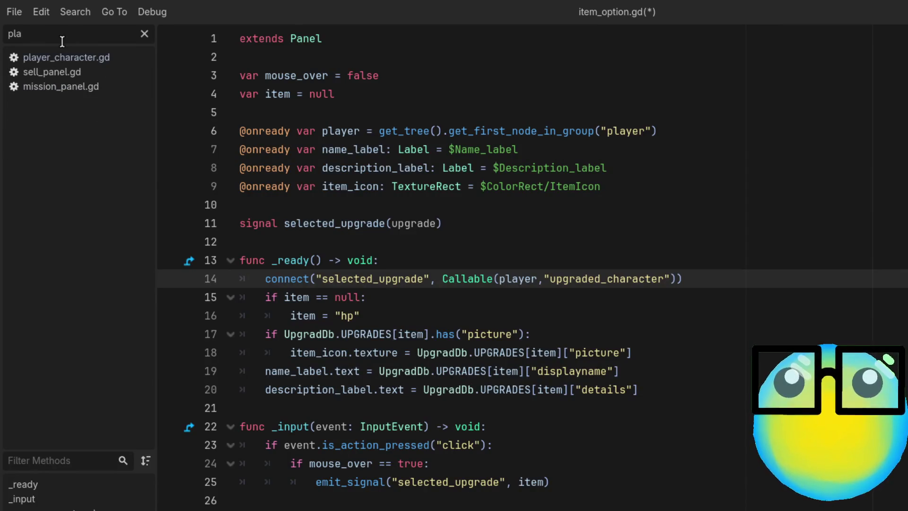
left_click(80, 71)
left_click(82, 57)
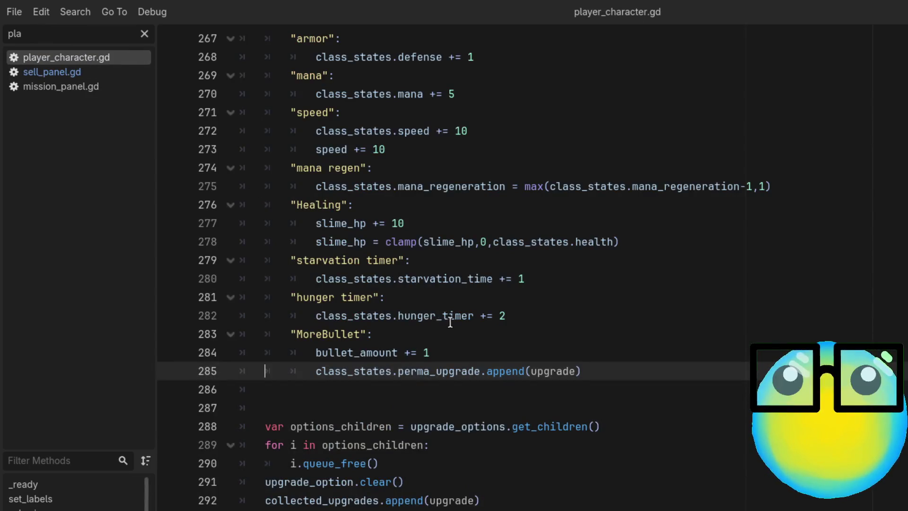
Scroll player_character.gd to _ready and place the caret on line 52's perma_upgrade empty check
scroll(450, 320, "down", 1)
scroll(451, 323, "up", 6)
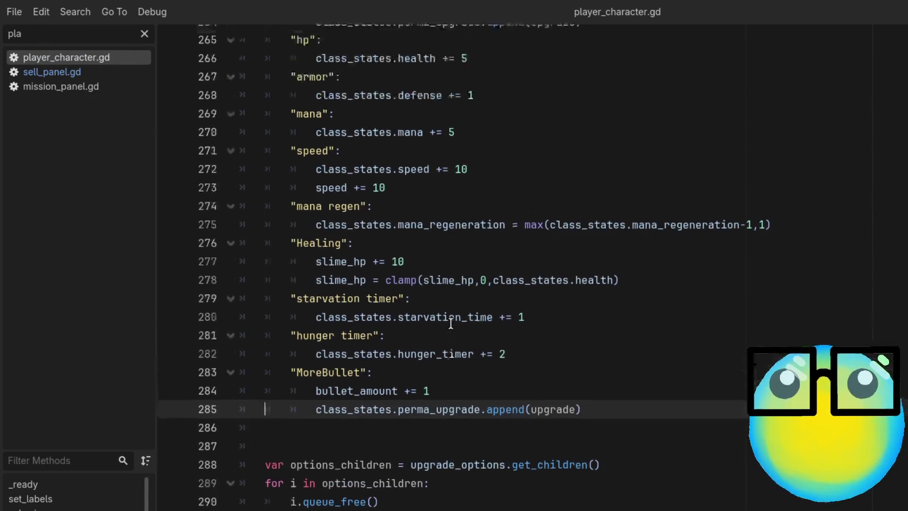
scroll(450, 323, "up", 20)
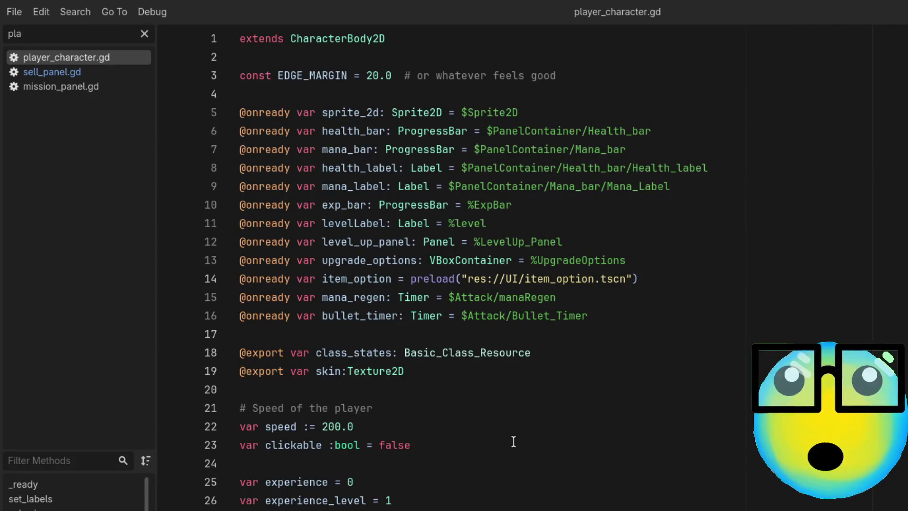
scroll(513, 442, "down", 2)
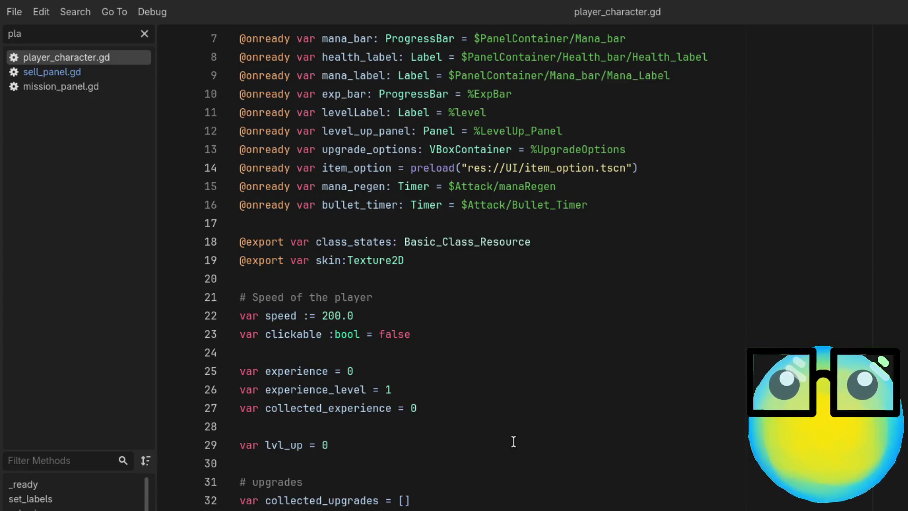
scroll(513, 441, "down", 3)
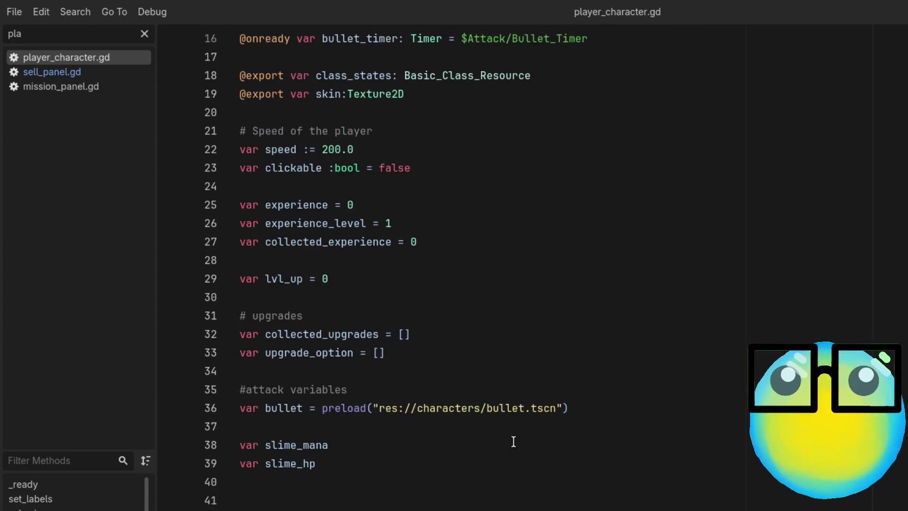
scroll(513, 442, "down", 3)
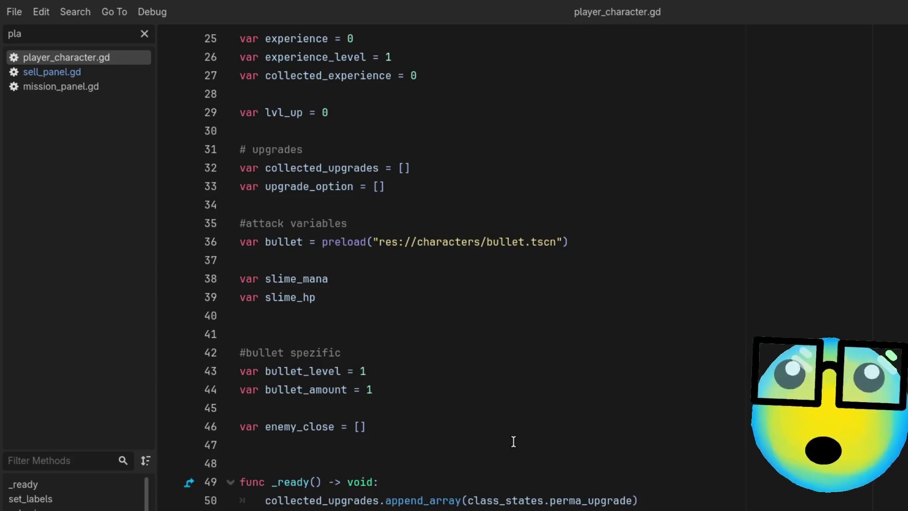
scroll(513, 442, "up", 7)
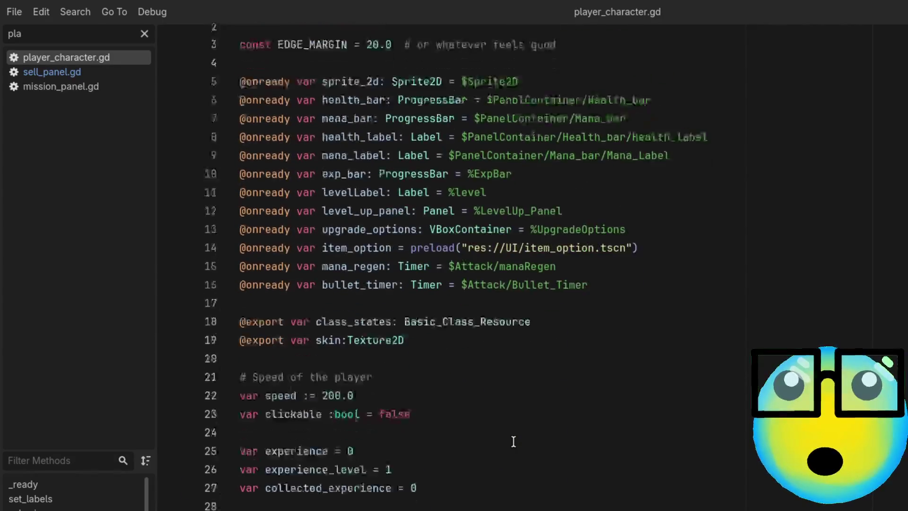
scroll(513, 442, "down", 1)
scroll(514, 442, "up", 2)
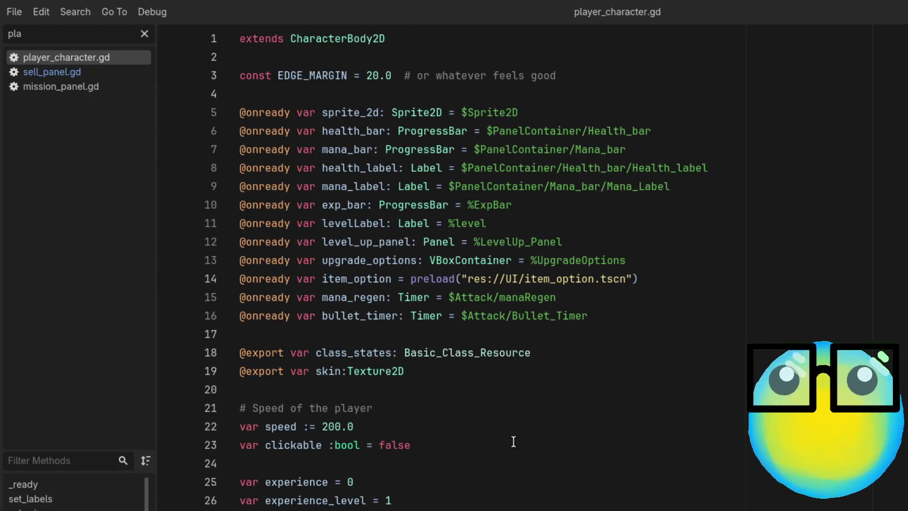
scroll(513, 441, "down", 4)
scroll(513, 442, "down", 1)
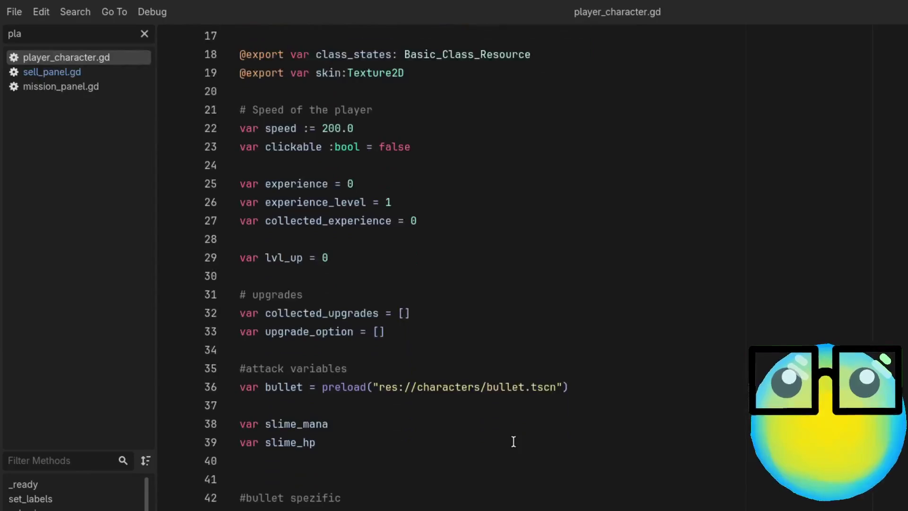
scroll(513, 441, "down", 6)
scroll(514, 442, "down", 1)
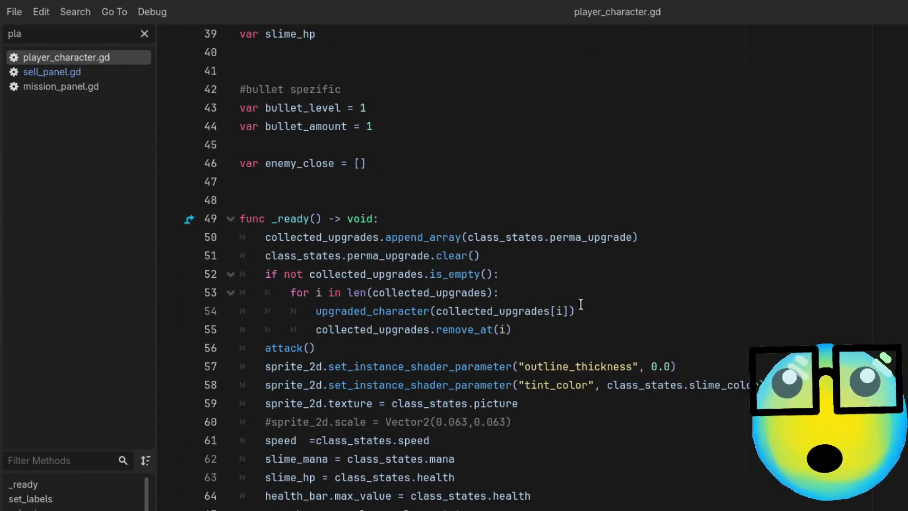
left_click(595, 285)
left_click(576, 266)
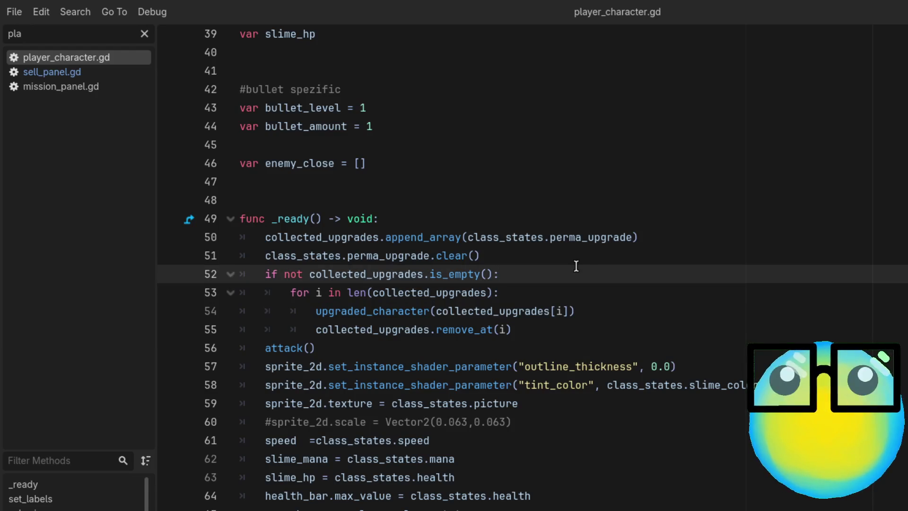
left_click(79, 37)
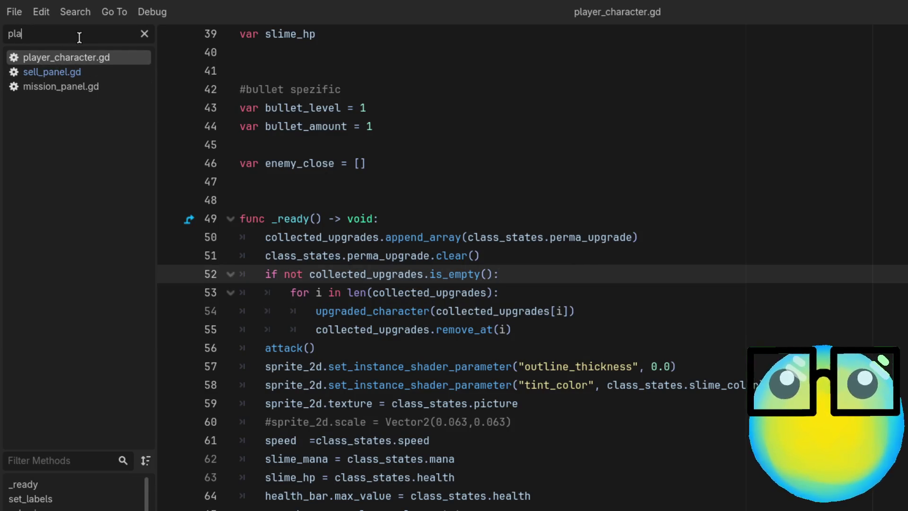
key("BackSpace")
key("BackSpace")
key("BackSpace")
type("s")
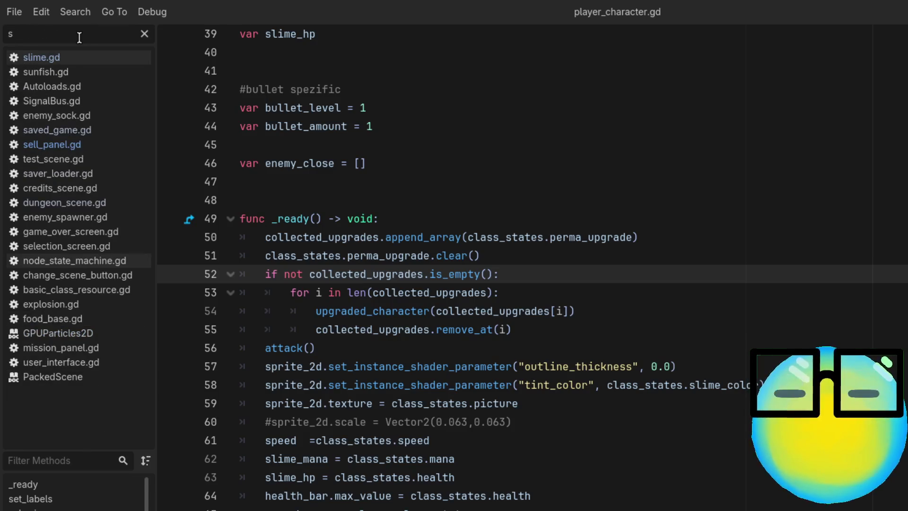
key("BackSpace")
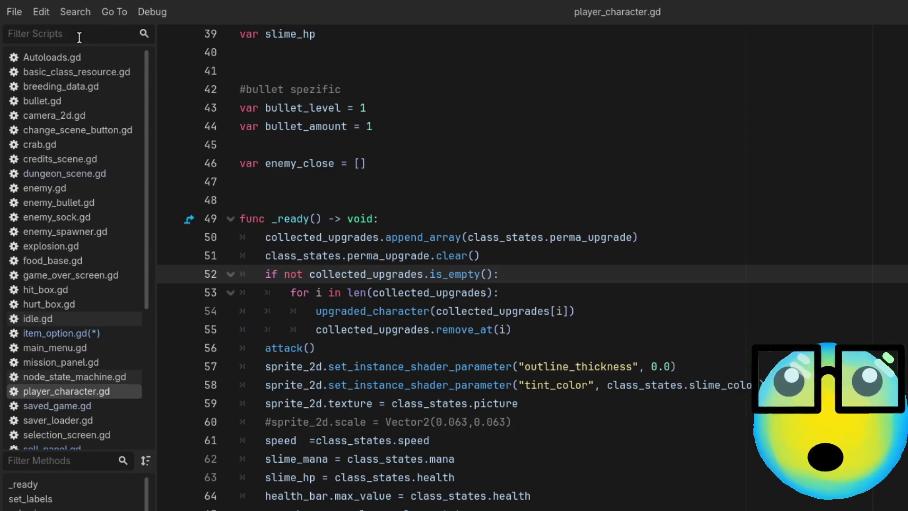
type("ite")
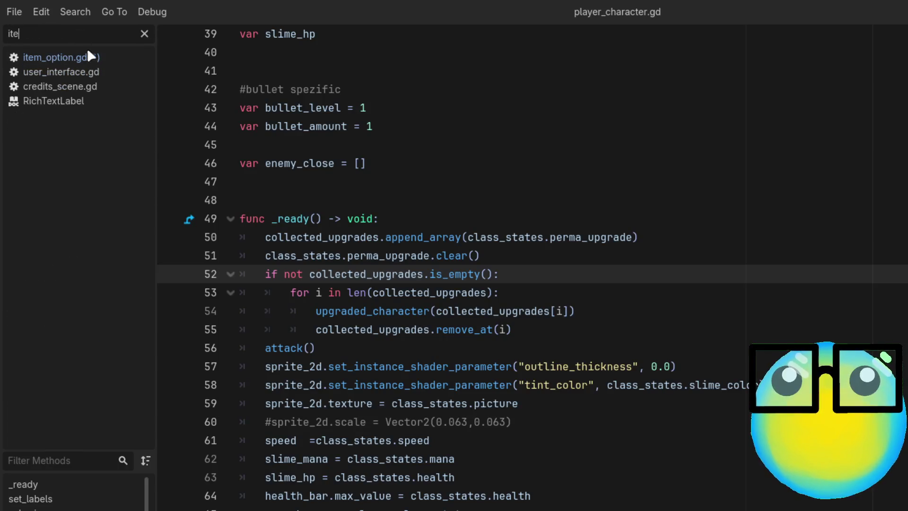
left_click(90, 52)
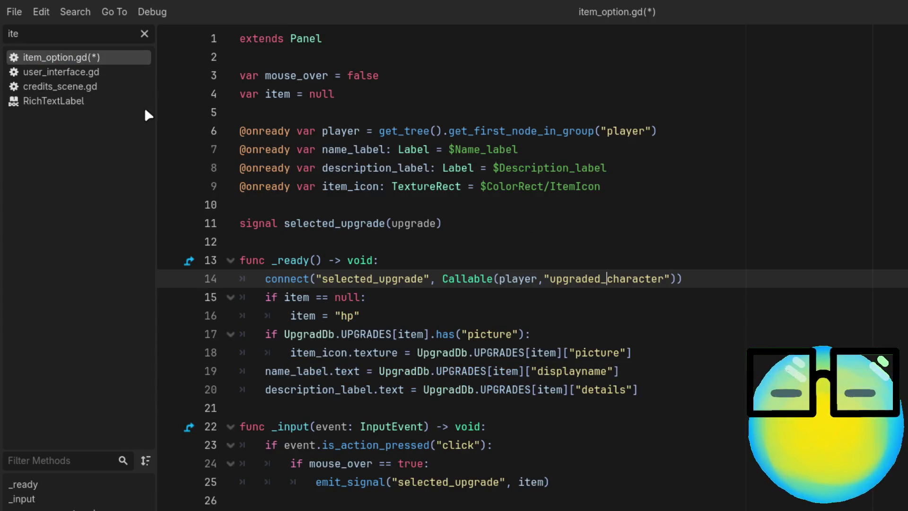
left_click(76, 40)
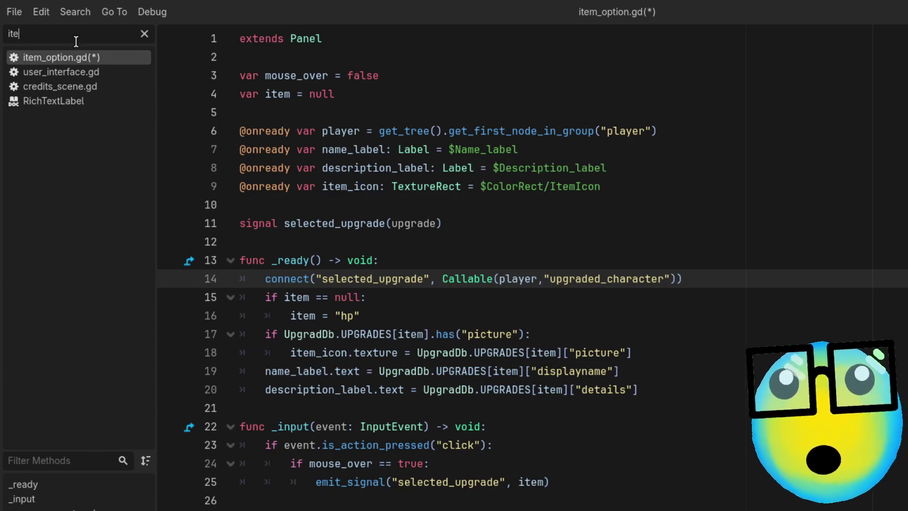
key("BackSpace")
key("BackSpace")
key("BackSpace")
type("pl")
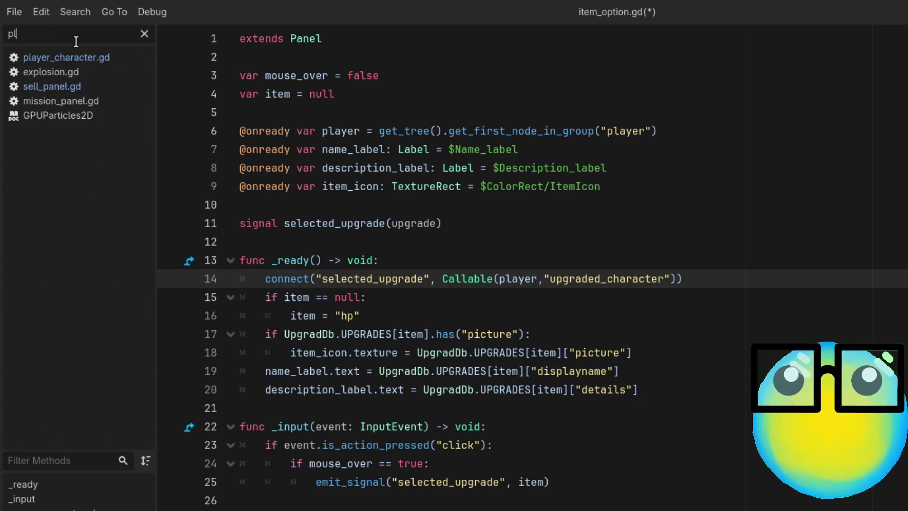
left_click(76, 54)
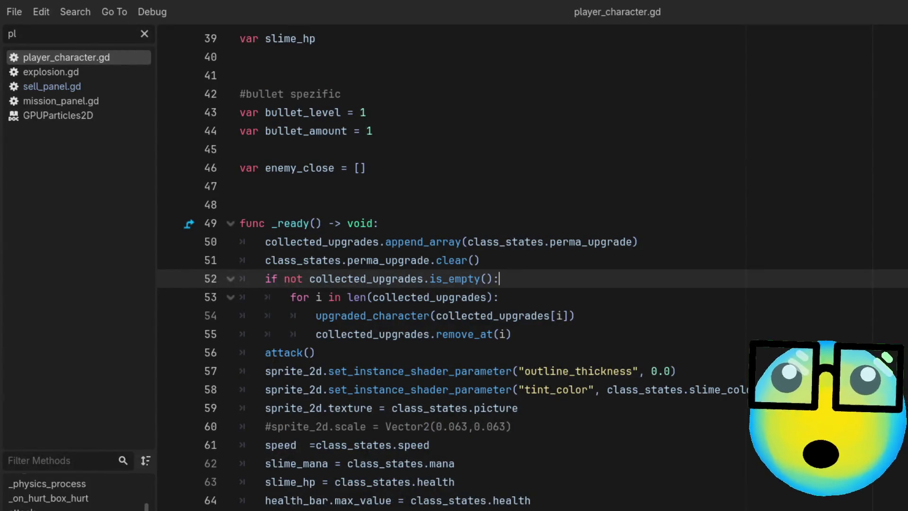
left_click(328, 371)
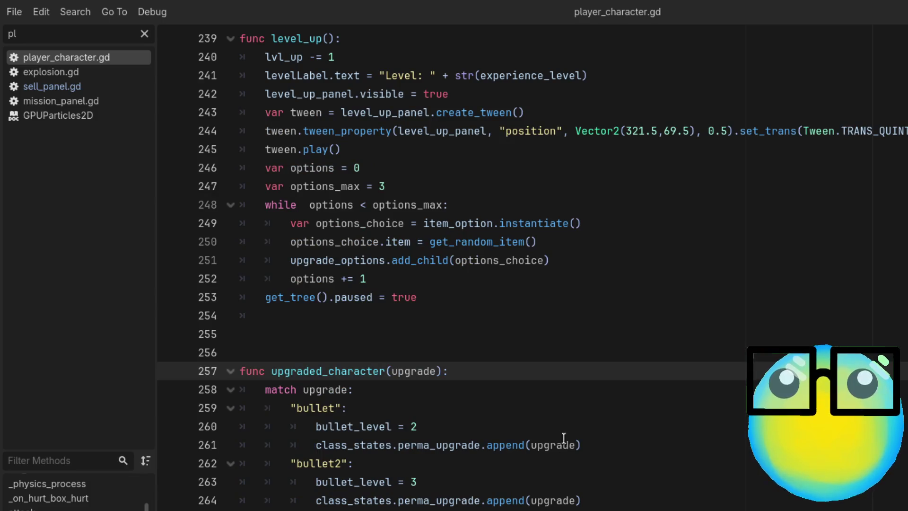
Review upgraded_character's match upgrade branches from line 258 down to the collected_upgrades append on line 292
left_click(529, 387)
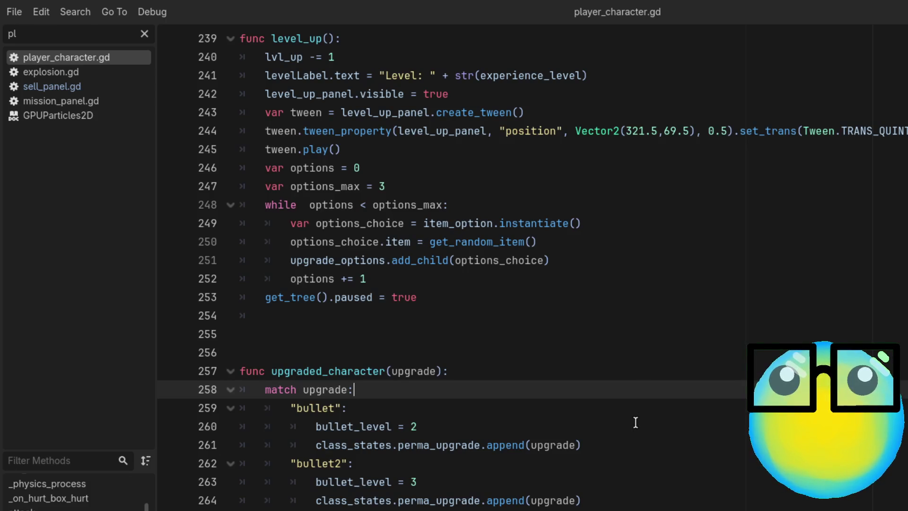
scroll(631, 418, "down", 3)
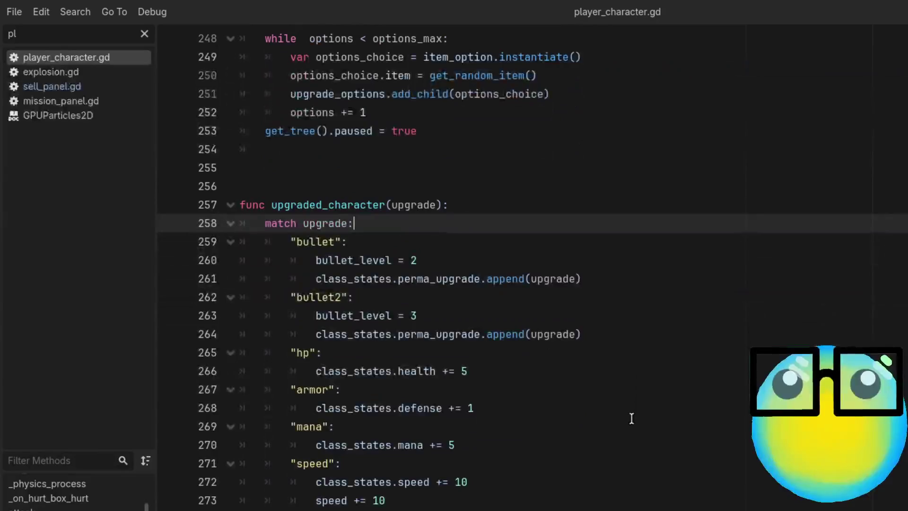
scroll(631, 417, "up", 2)
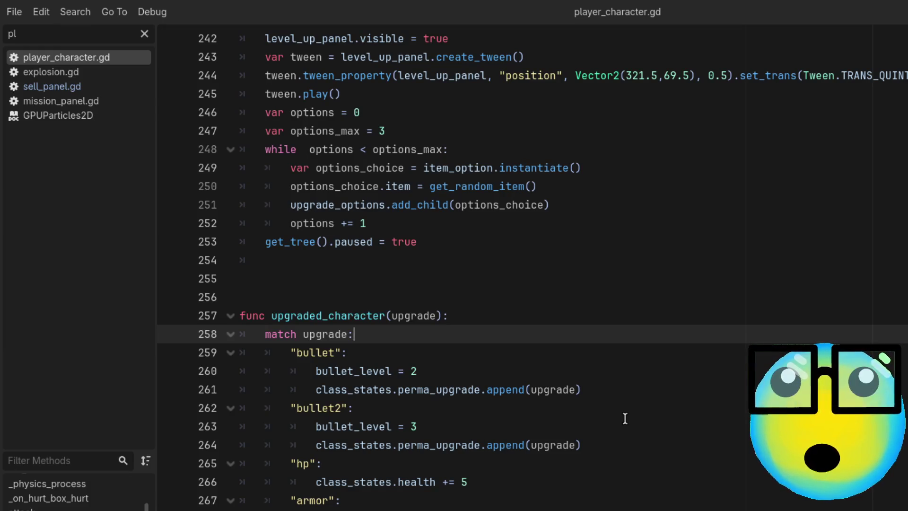
scroll(625, 418, "up", 1)
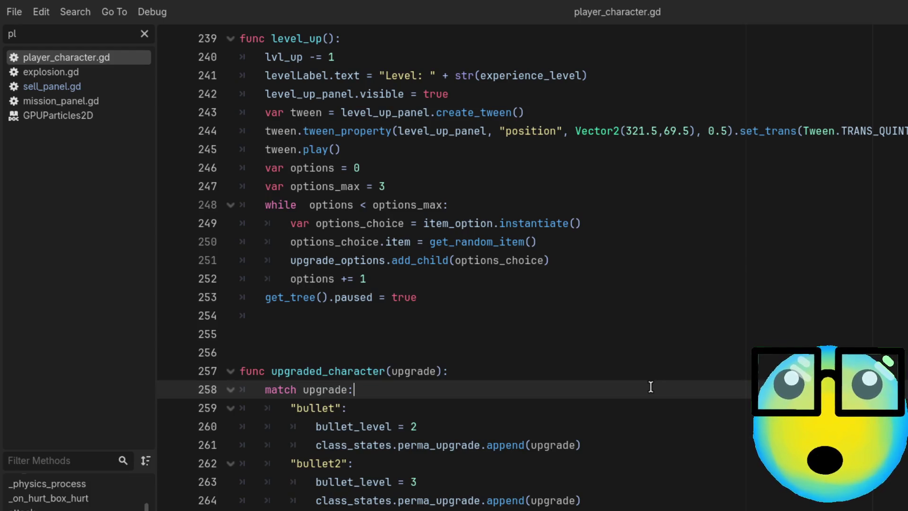
scroll(651, 386, "down", 4)
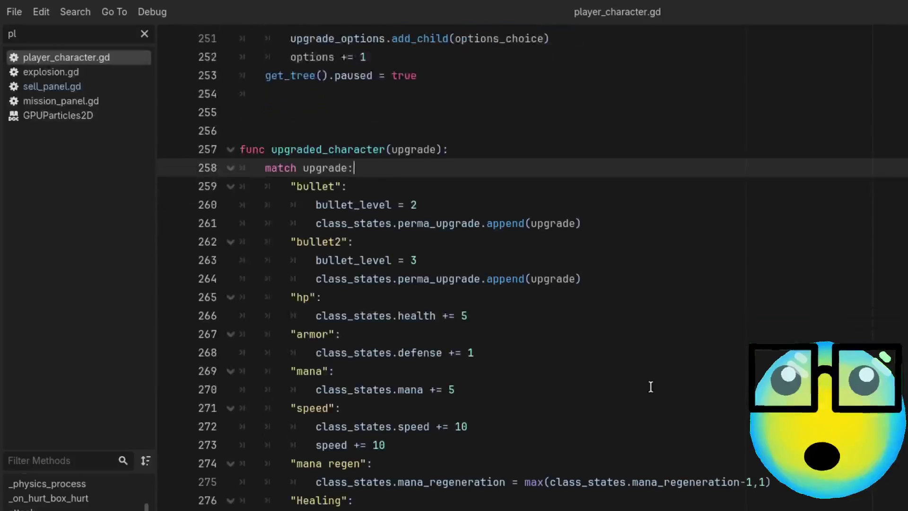
scroll(650, 387, "down", 1)
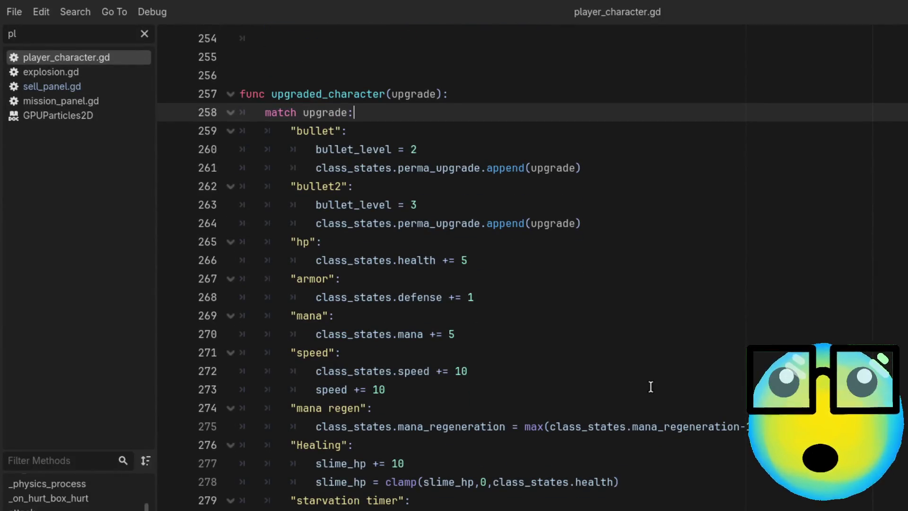
scroll(650, 386, "down", 3)
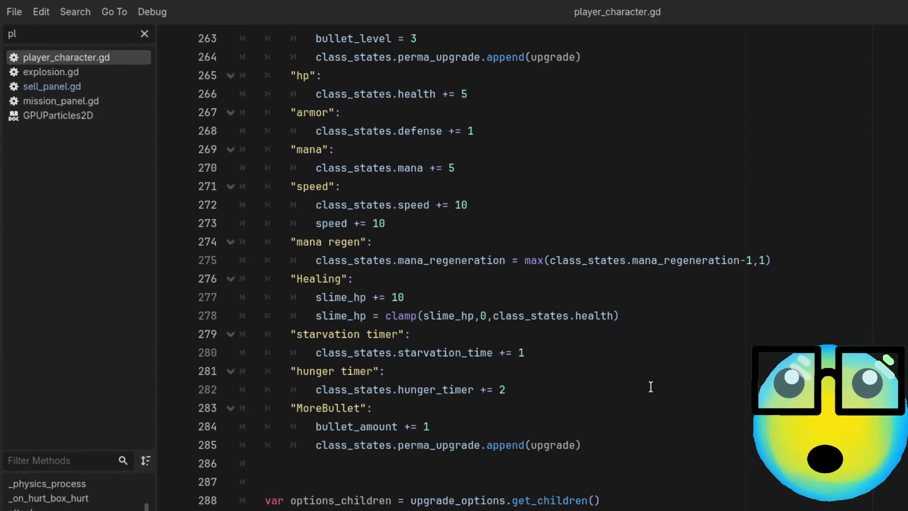
scroll(651, 387, "down", 1)
scroll(651, 387, "down", 1)
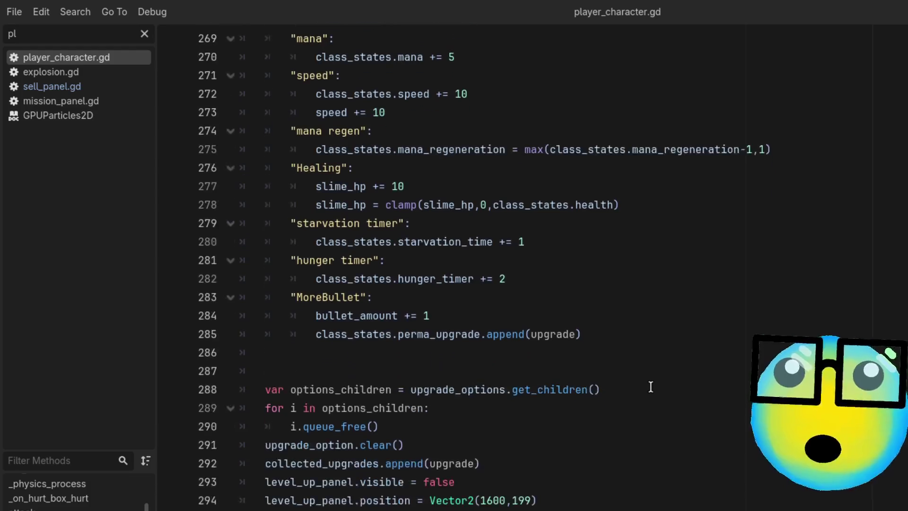
scroll(651, 387, "down", 1)
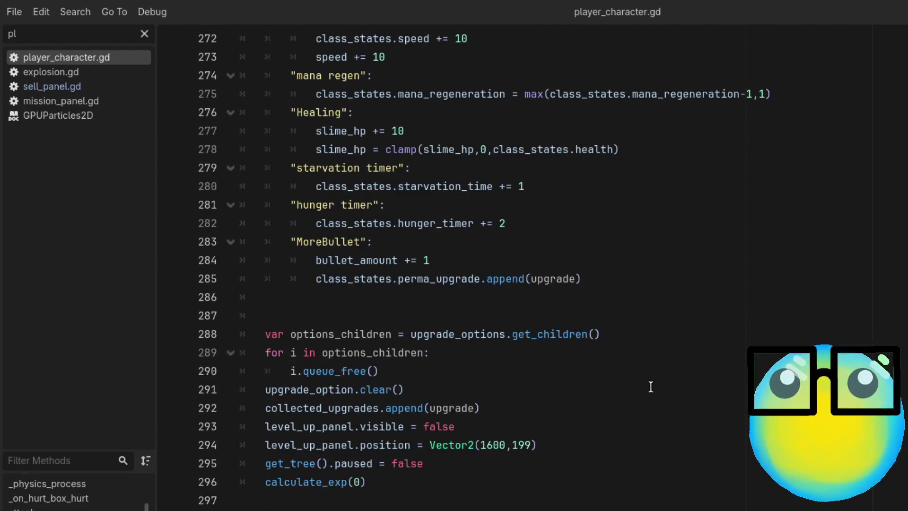
scroll(651, 386, "up", 1)
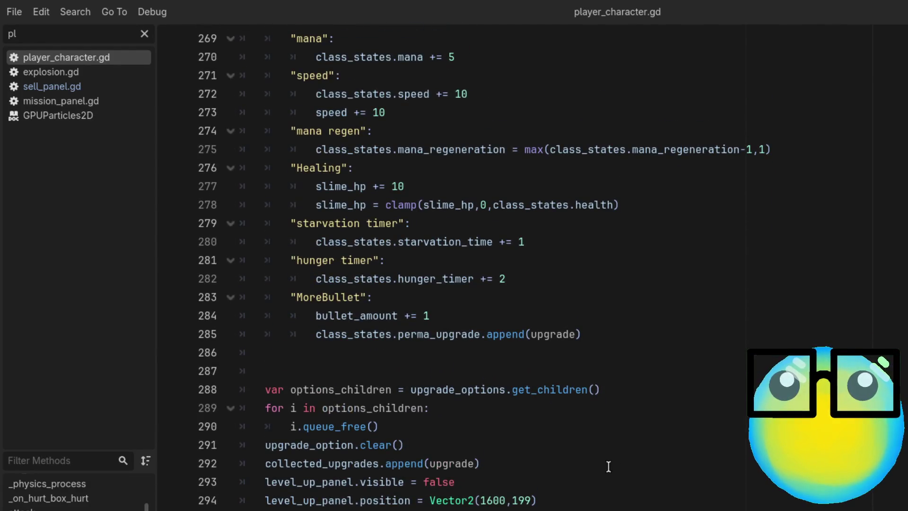
left_click(573, 468)
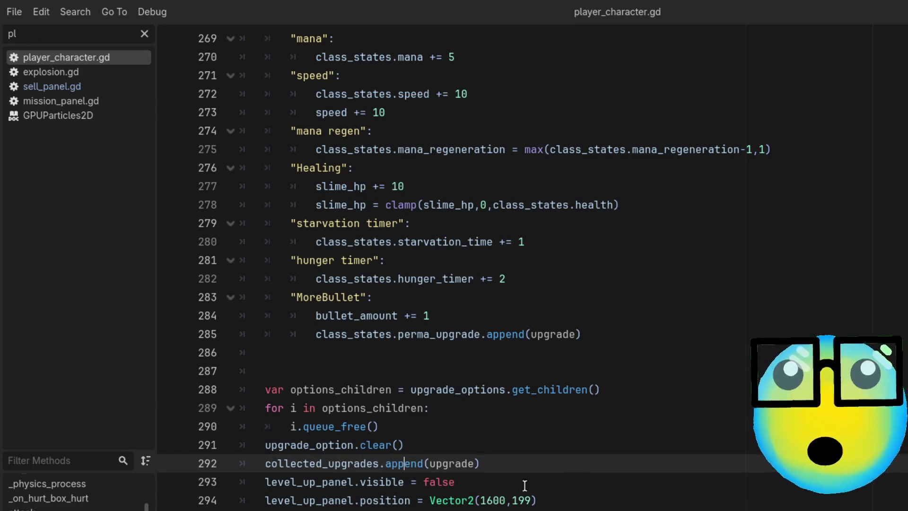
Check the collected_upgrades.append on line 292, scroll back up, and clear the 'pl' script filter
left_click(497, 481)
left_click(529, 465)
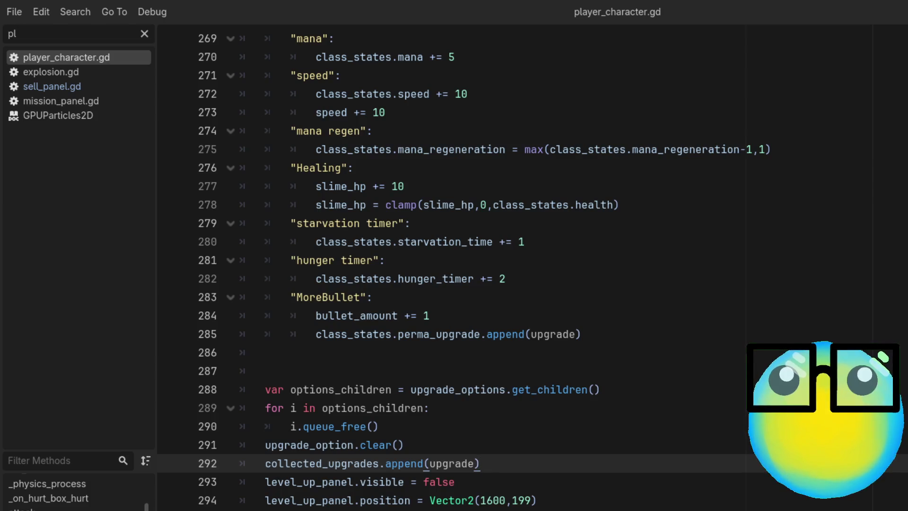
scroll(463, 265, "up", 3)
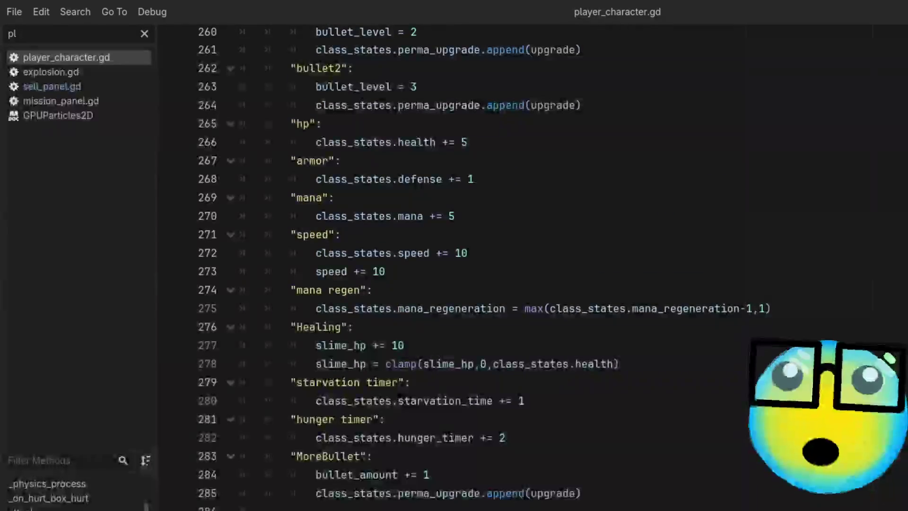
scroll(463, 264, "up", 4)
scroll(464, 264, "down", 6)
scroll(464, 265, "up", 2)
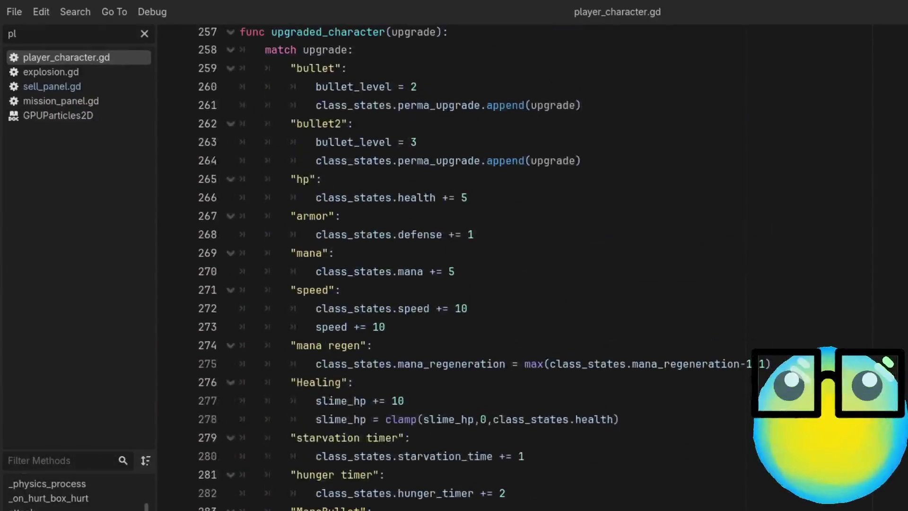
scroll(463, 265, "up", 1)
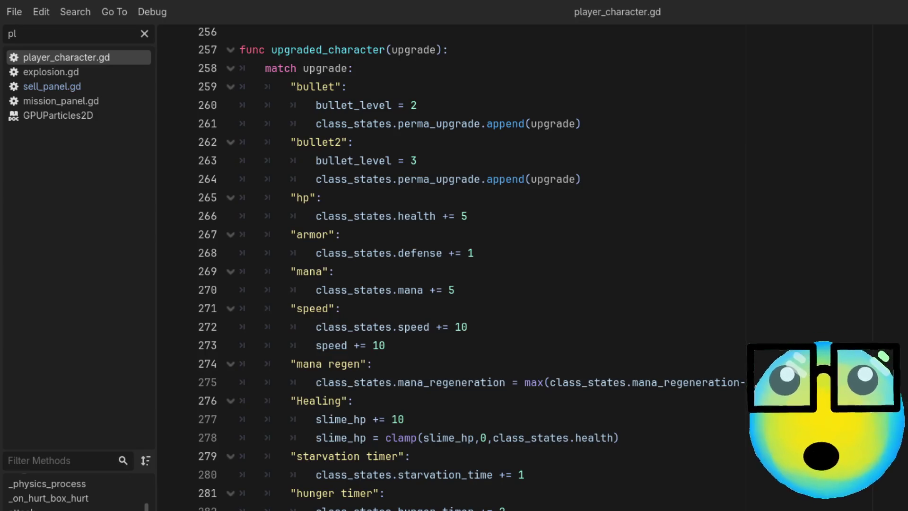
scroll(463, 264, "up", 1)
left_click(142, 34)
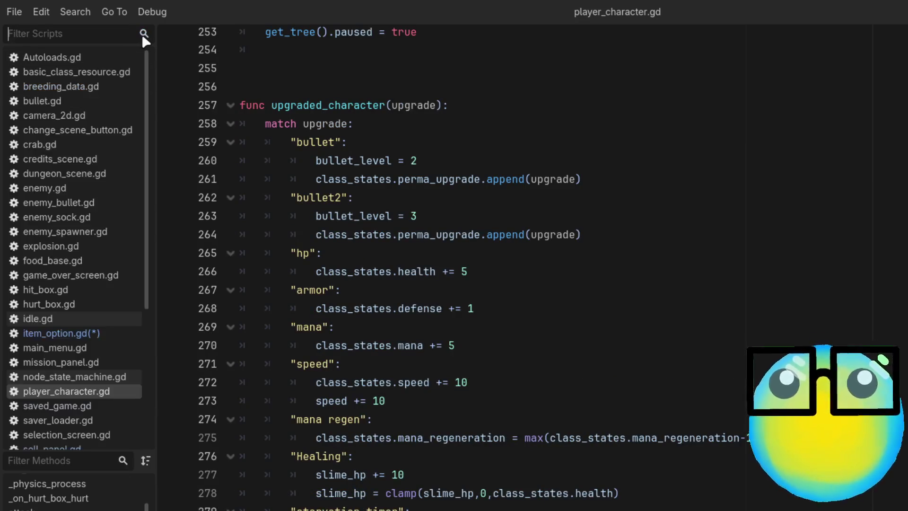
Browse the full Scripts list and open item_option.gd
scroll(464, 307, "up", 6)
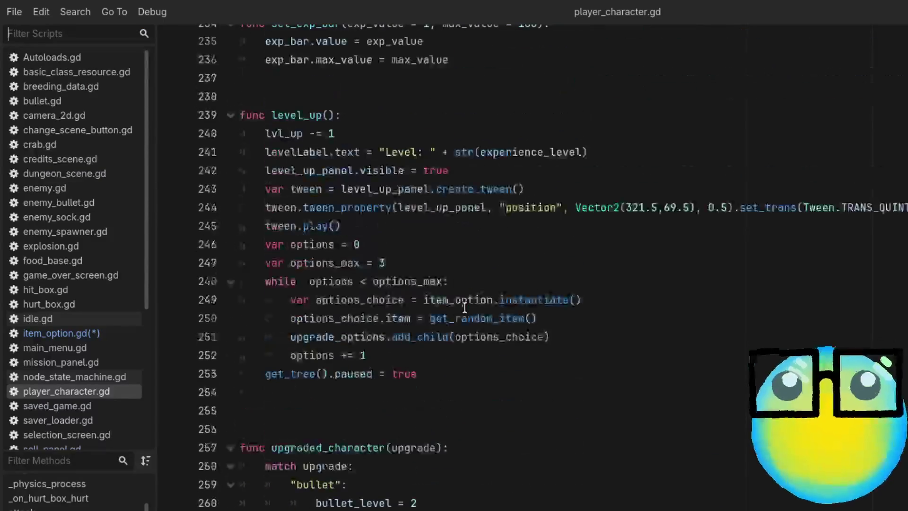
scroll(464, 307, "up", 1)
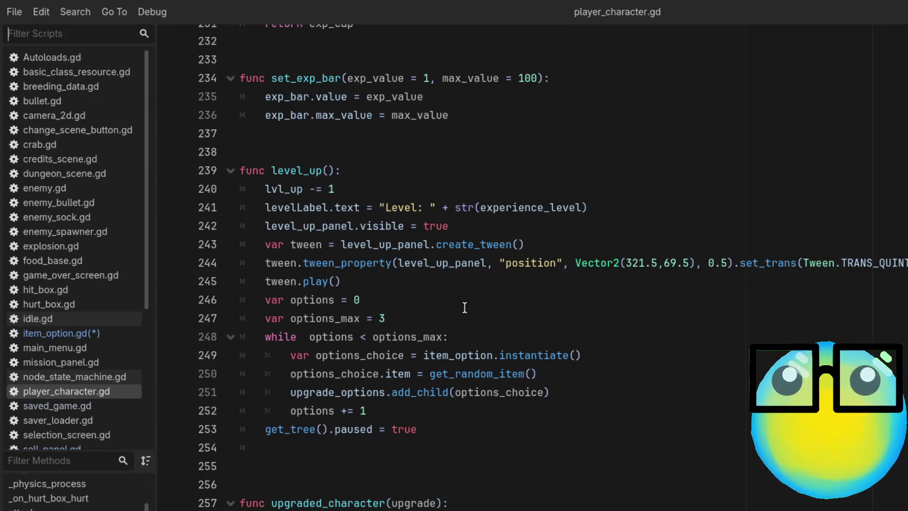
scroll(501, 404, "down", 1)
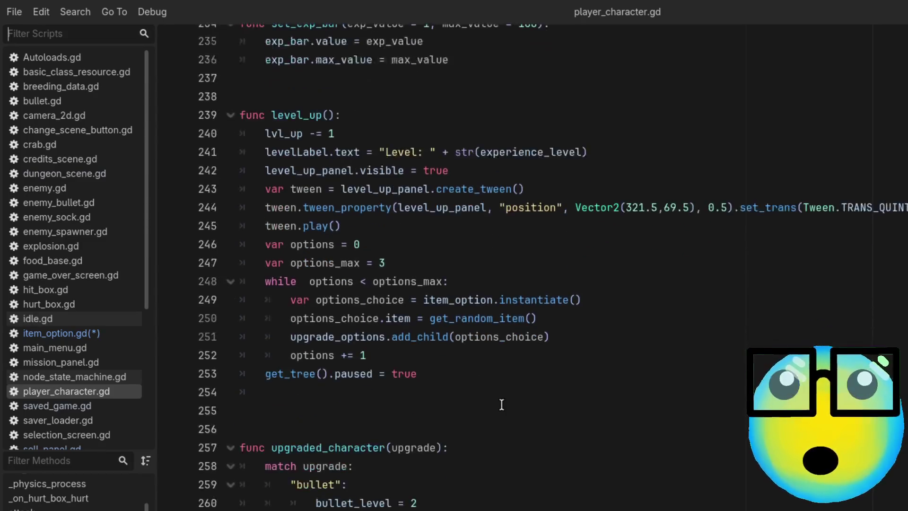
scroll(501, 405, "down", 3)
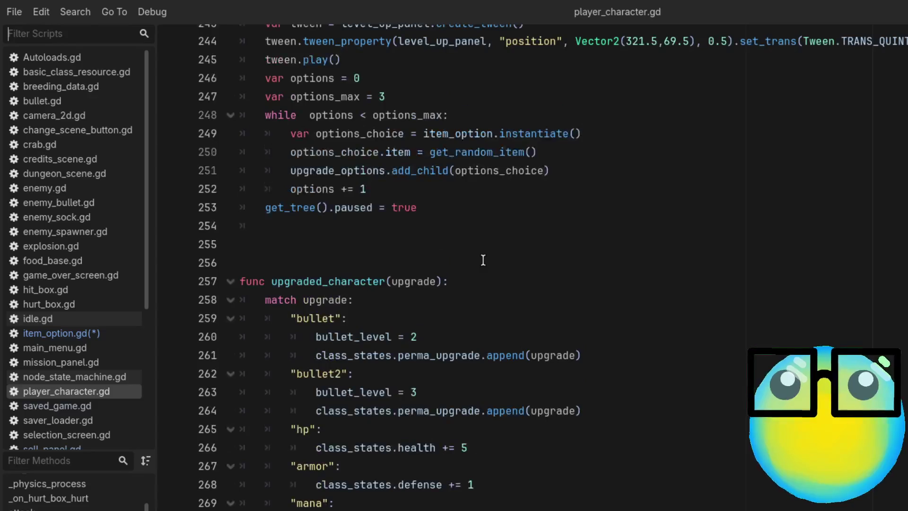
scroll(483, 259, "up", 1)
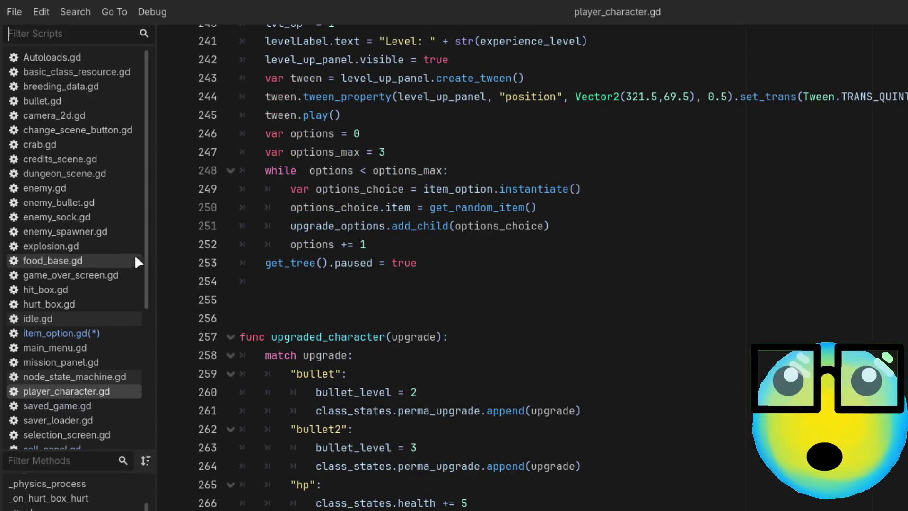
left_click(121, 332)
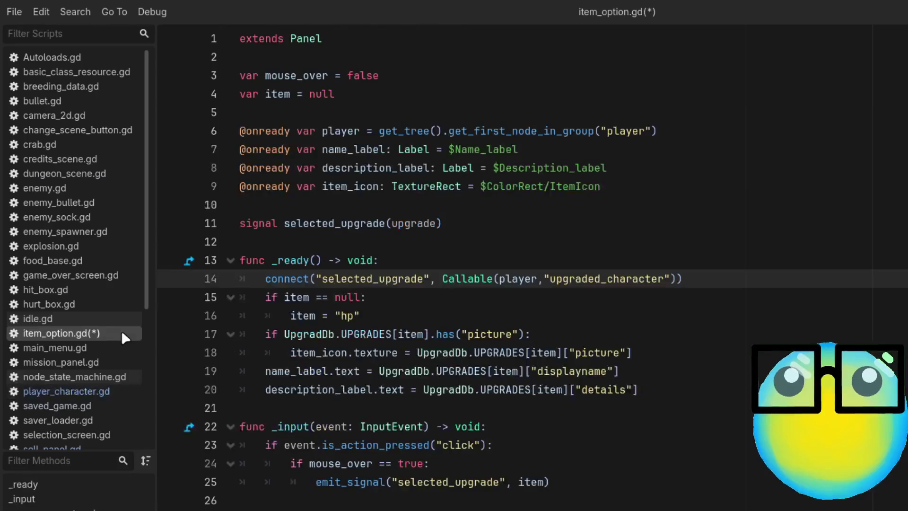
Inspect lines 17 and 19 of item_option.gd, then switch back to player_character.gd
left_click(673, 334)
left_click(330, 315)
left_click(573, 333)
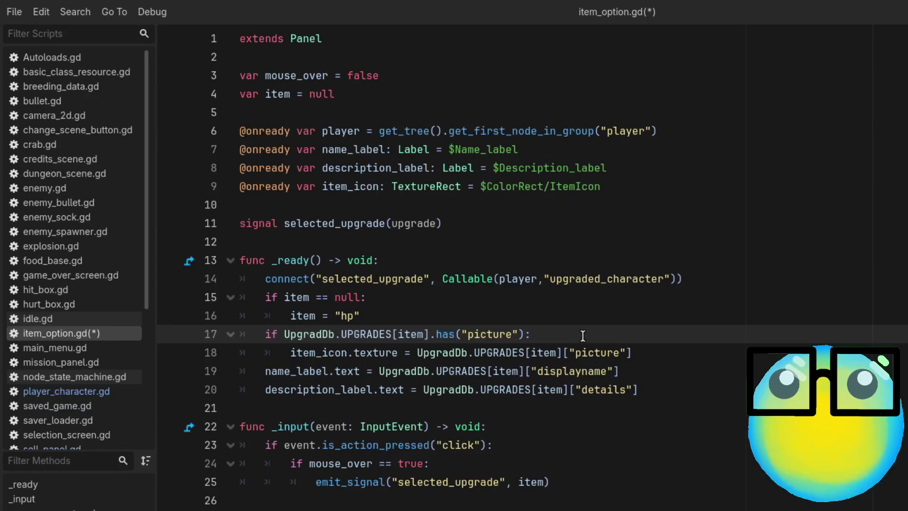
left_click(721, 369)
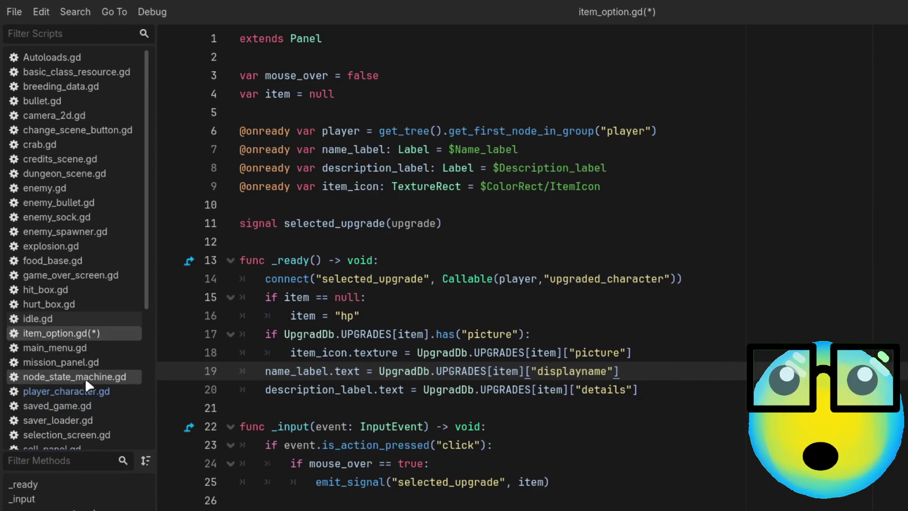
left_click(89, 392)
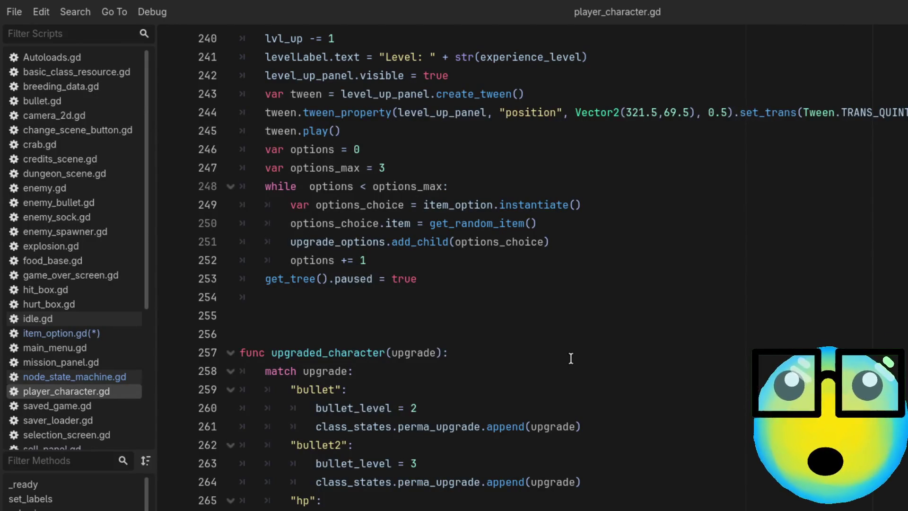
scroll(571, 358, "up", 5)
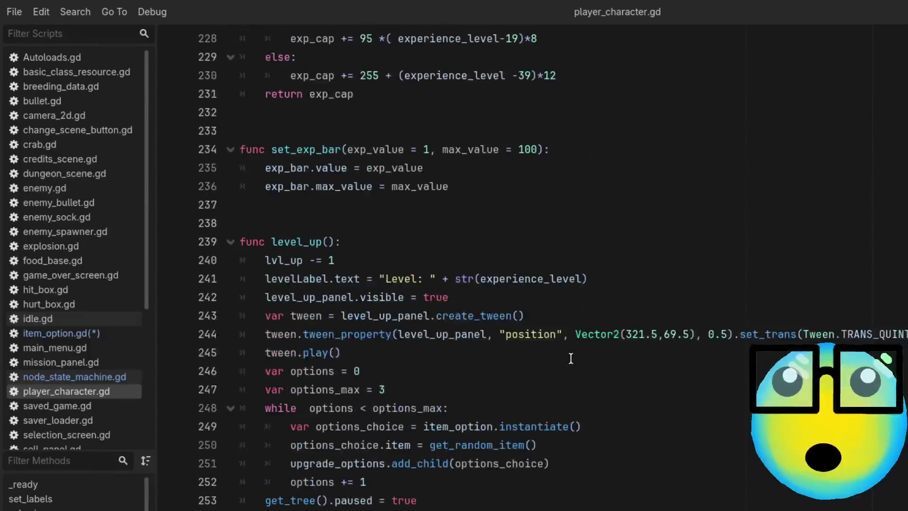
scroll(571, 358, "up", 8)
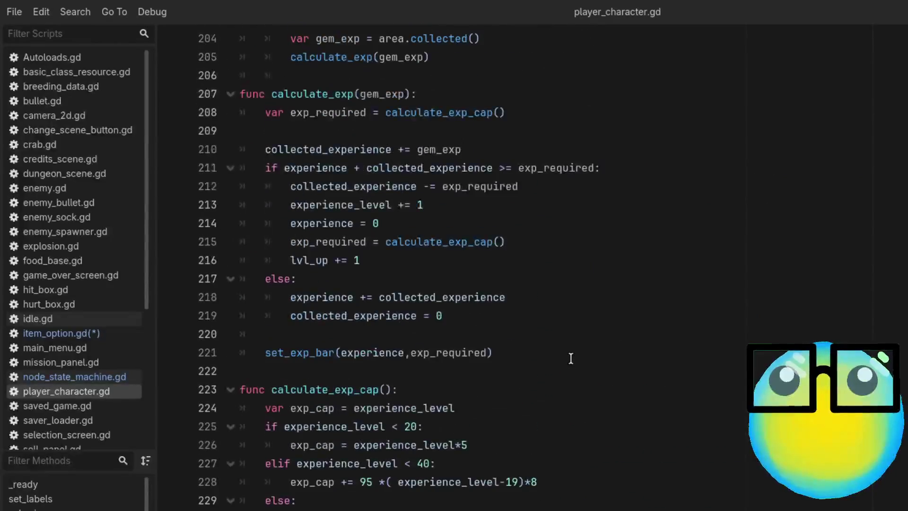
scroll(570, 358, "up", 4)
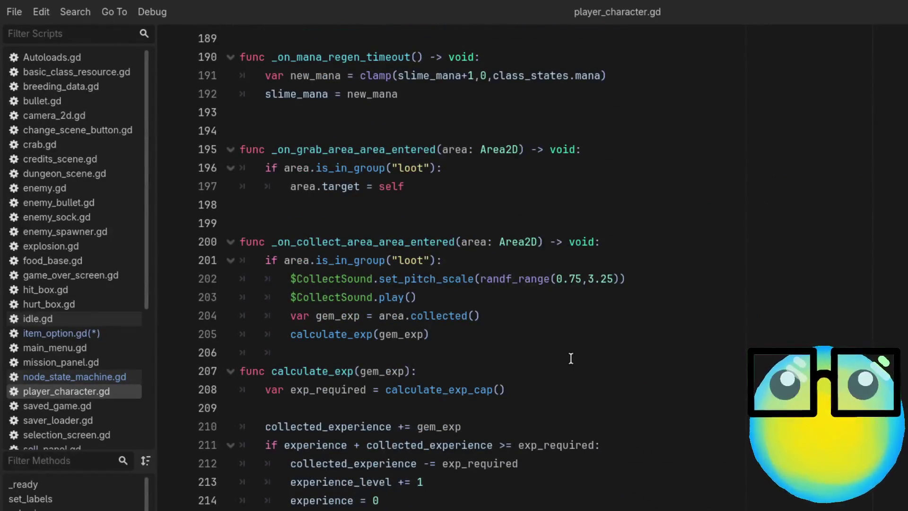
scroll(570, 359, "up", 8)
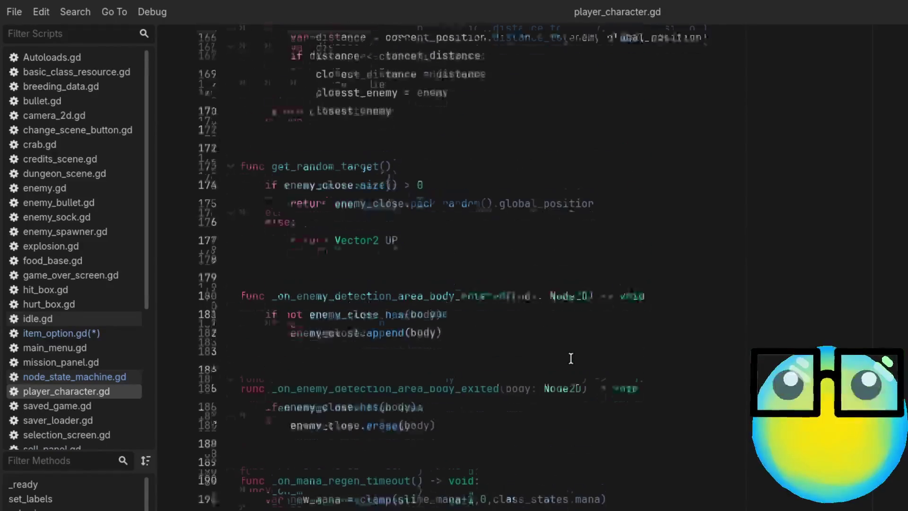
scroll(571, 358, "up", 4)
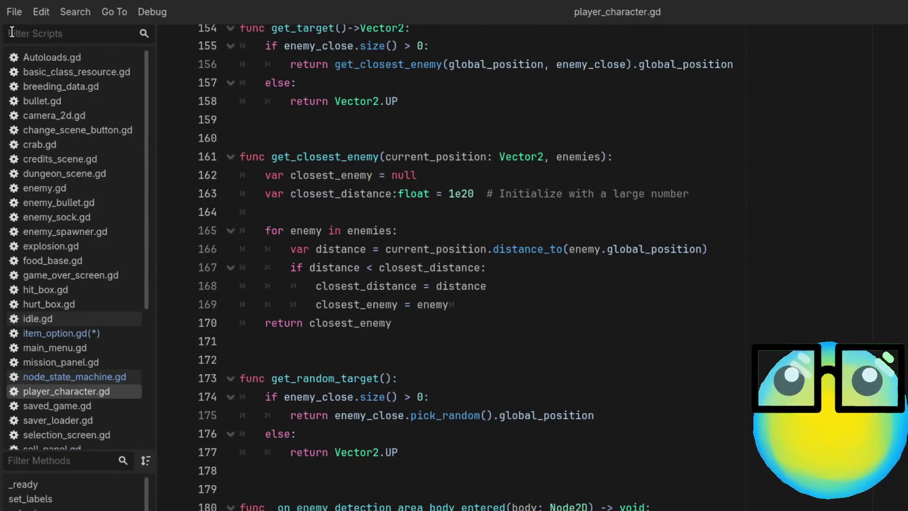
Filter the script list, trying 'sl', 'store' and 'res' before settling on 'Re'
left_click(11, 32)
type("sl")
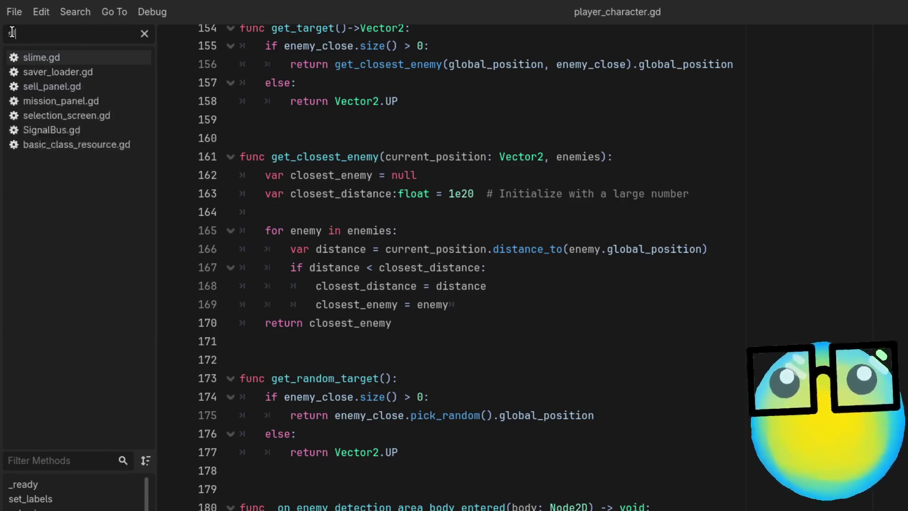
key("BackSpace")
key("BackSpace")
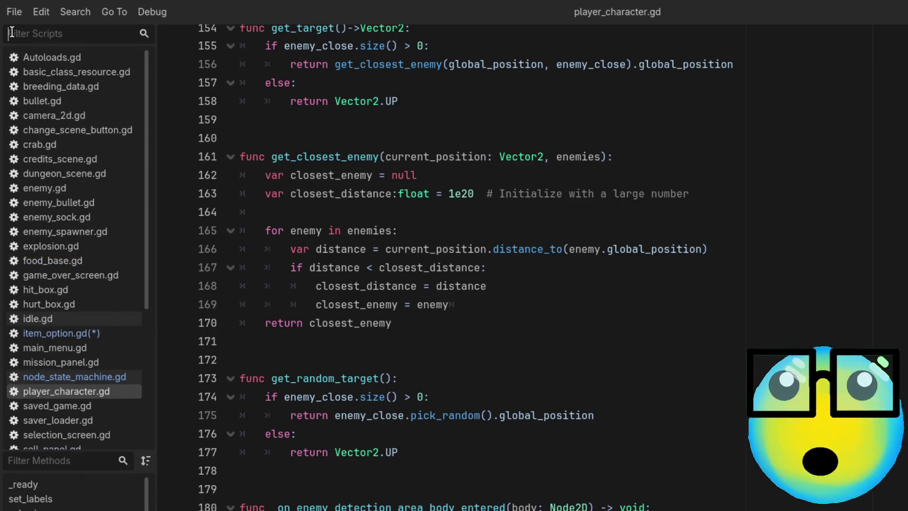
type("sto")
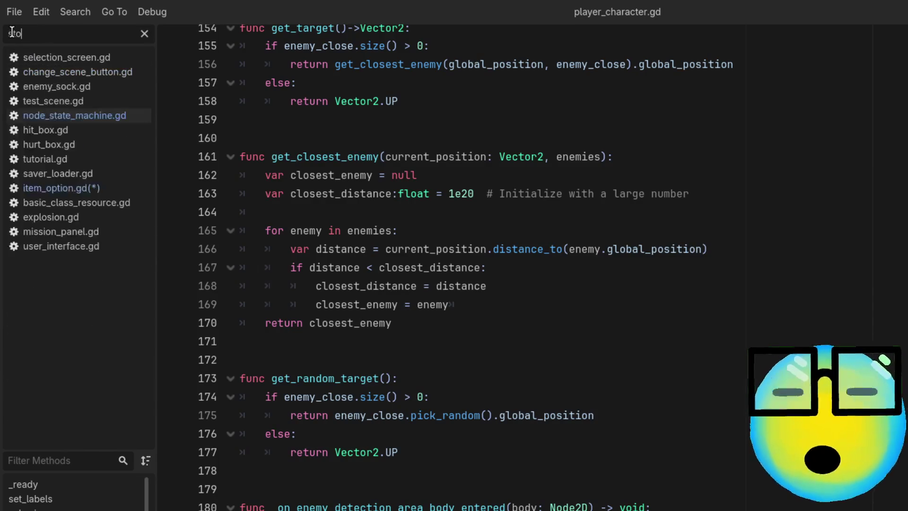
type("re")
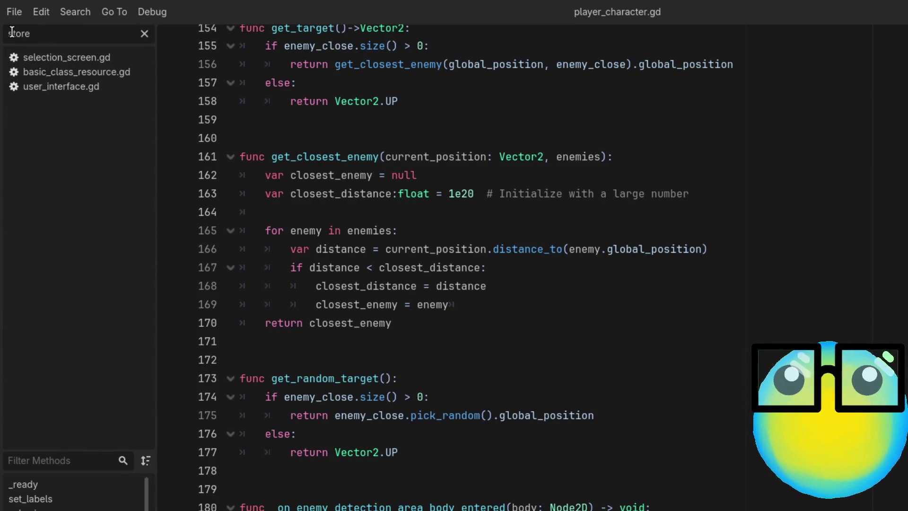
key("BackSpace")
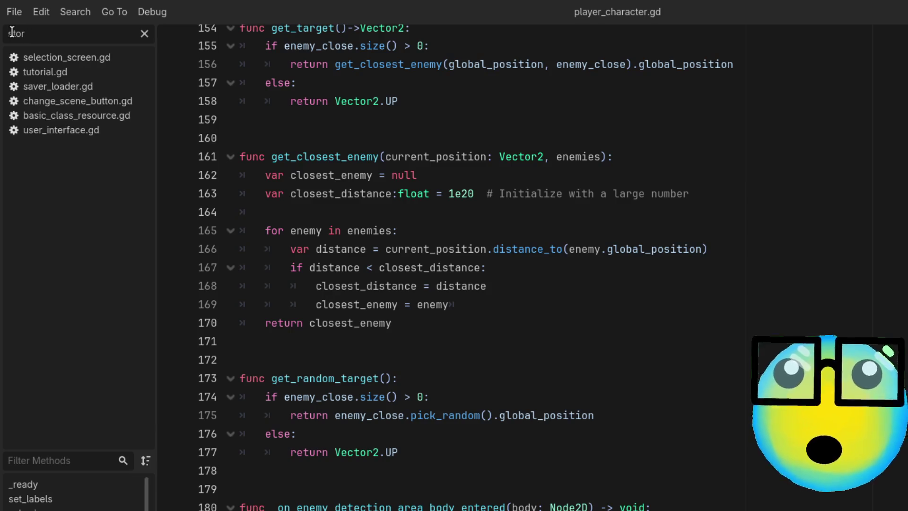
key("BackSpace")
key("BackSpace")
key("BackSpace")
type("re")
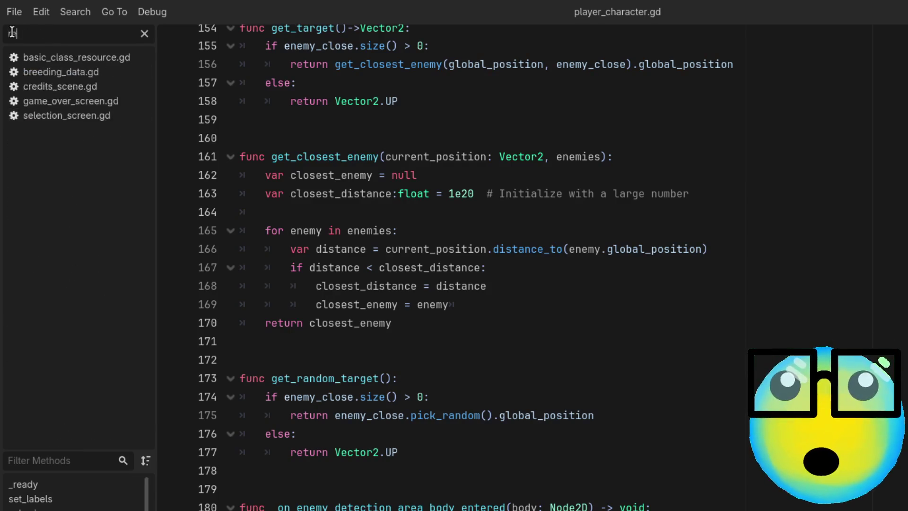
type("s")
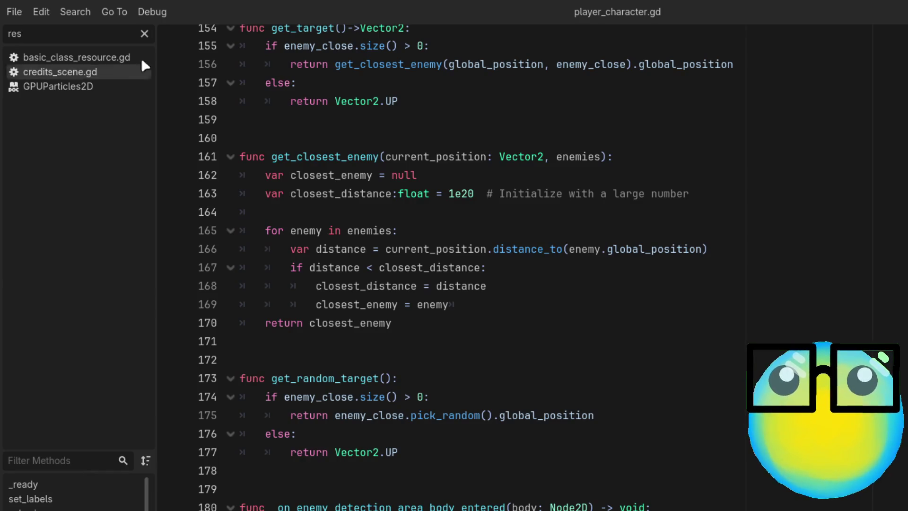
key("BackSpace")
key("BackSpace")
key("BackSpace")
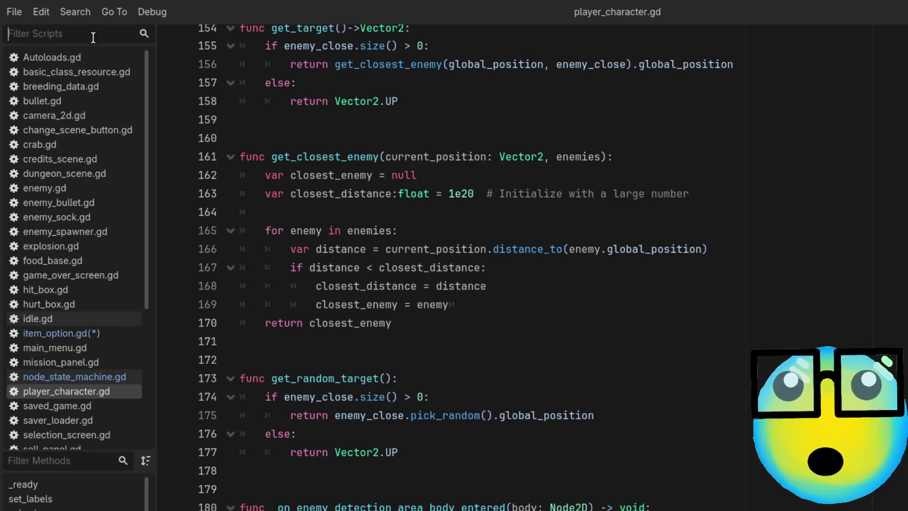
type("Re")
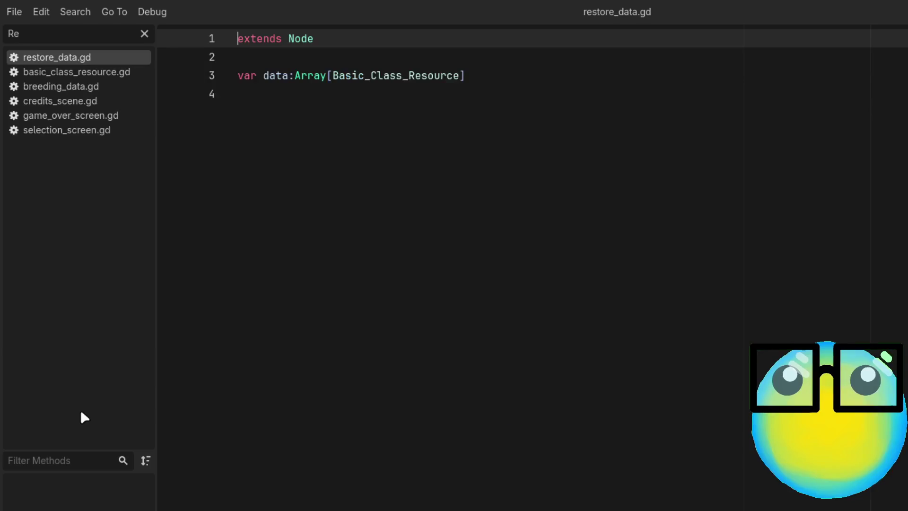
Delete the empty line 4 in restore_data.gd, save it, then open basic_class_resource.gd
left_click(405, 95)
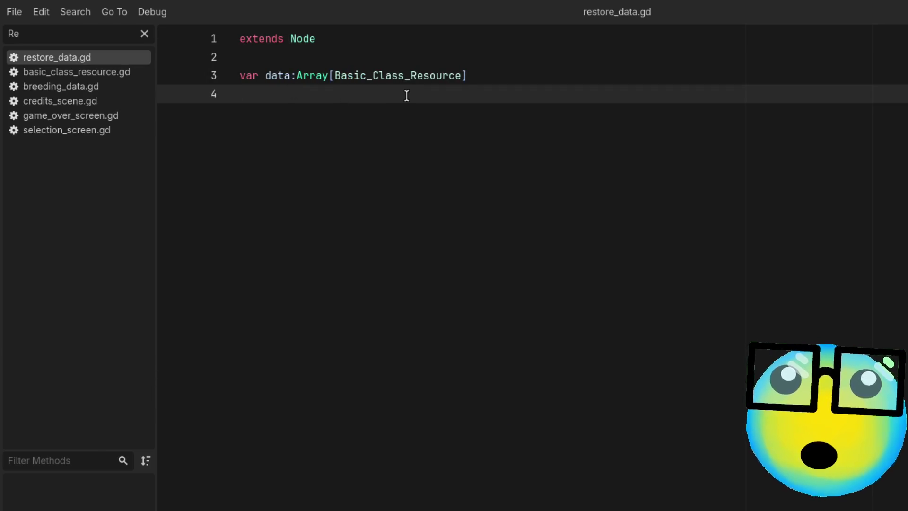
key("BackSpace")
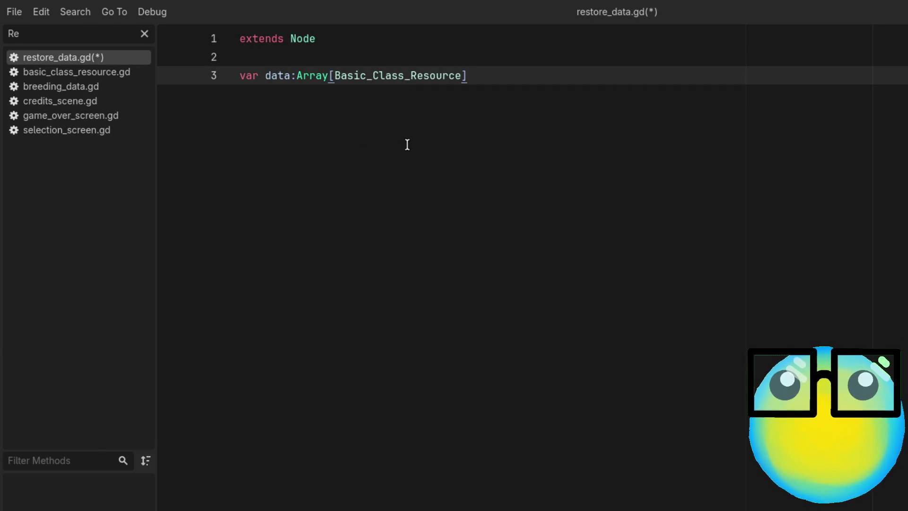
key("ctrl+s")
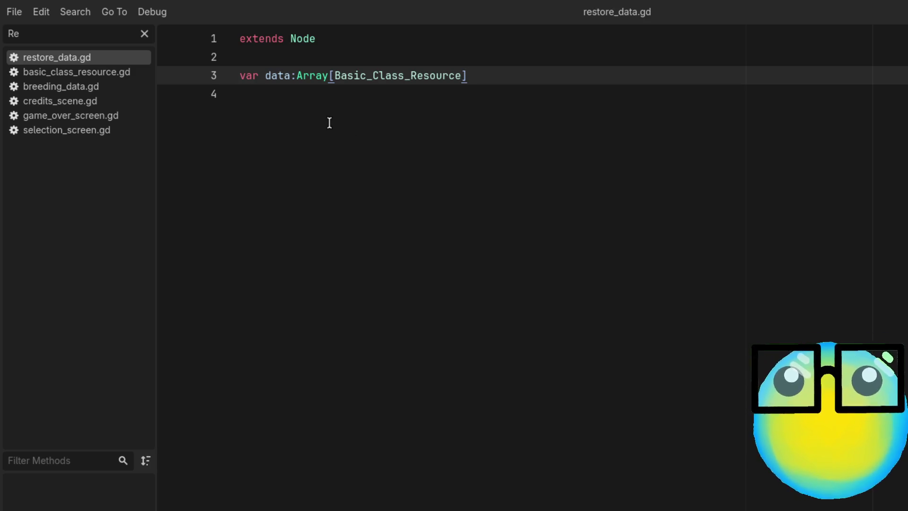
left_click(141, 31)
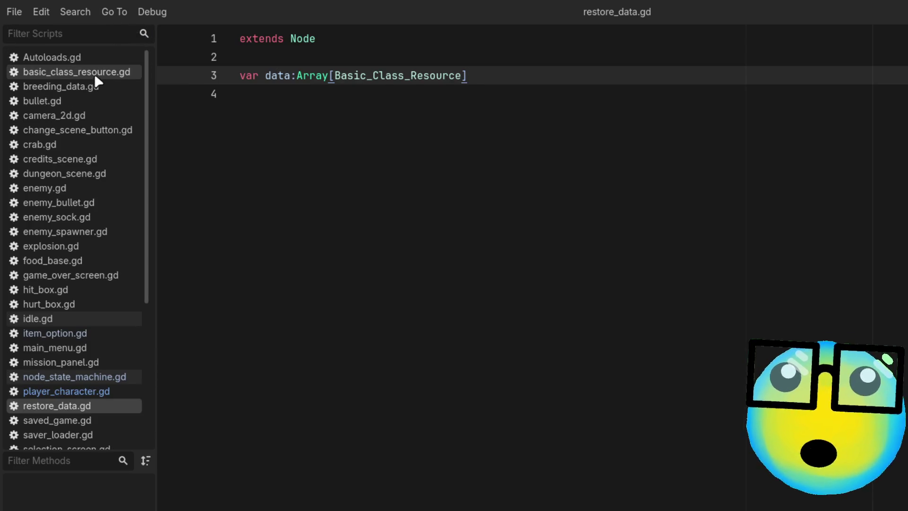
left_click(94, 73)
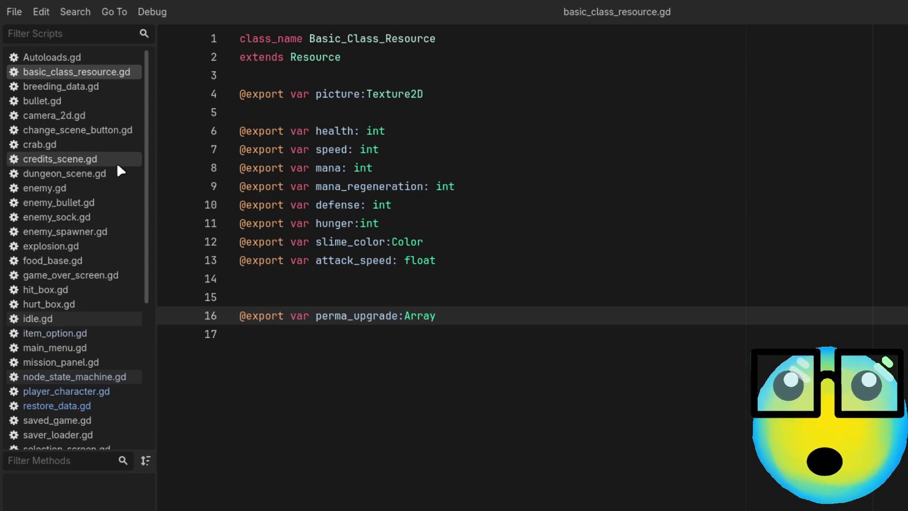
Focus the Filter Scripts box, entering and then erasing a stray 's'
left_click(65, 34)
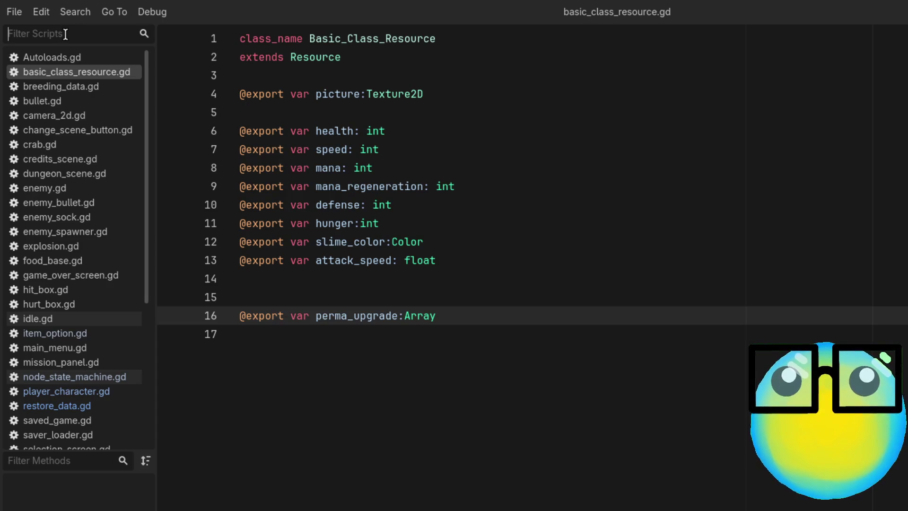
type("s")
key("BackSpace")
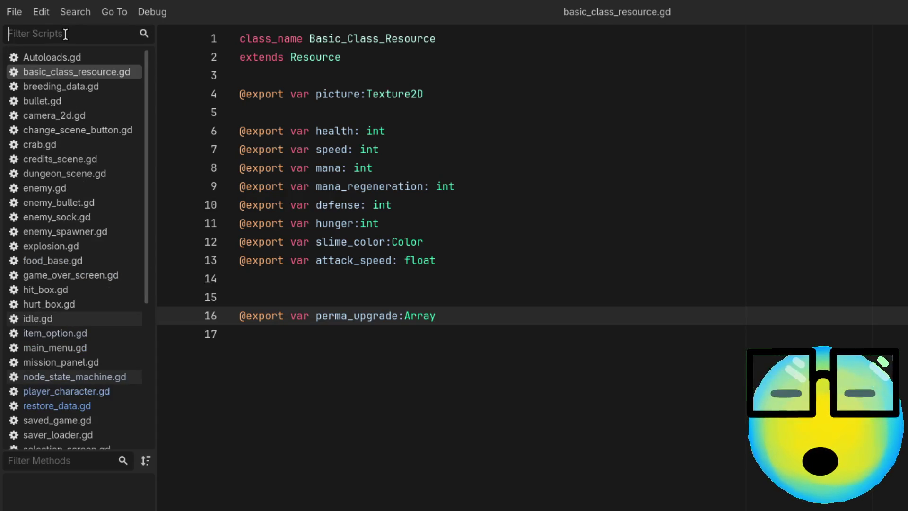
Filter with 'pla' to open player_character.gd, then clear the filter to list all scripts
type("pla")
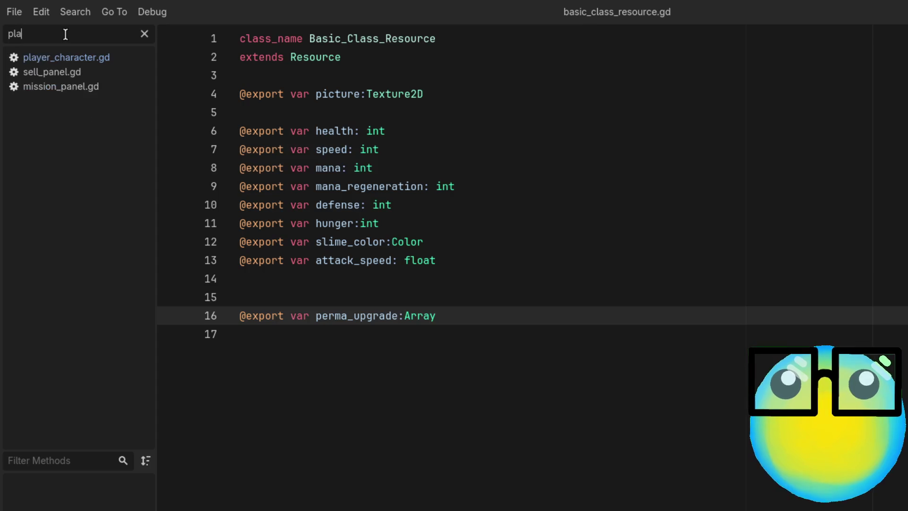
left_click(101, 57)
scroll(559, 256, "up", 4)
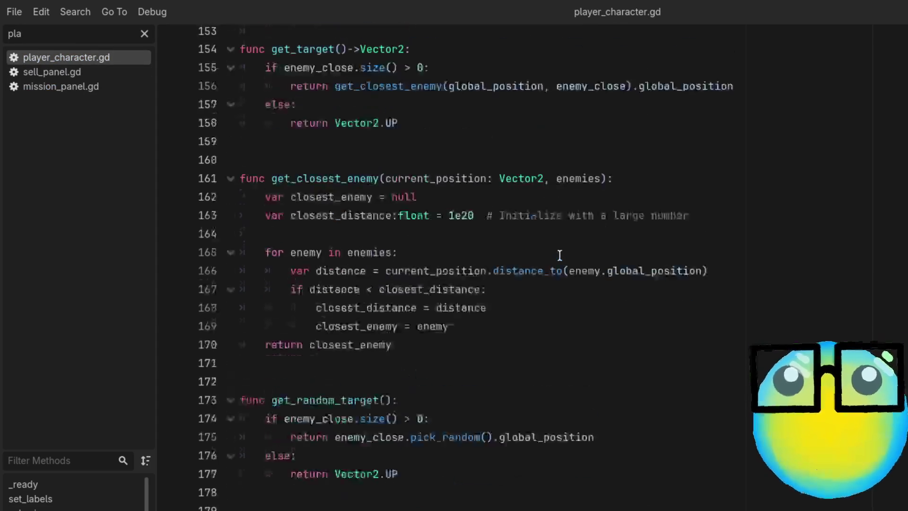
scroll(560, 256, "up", 12)
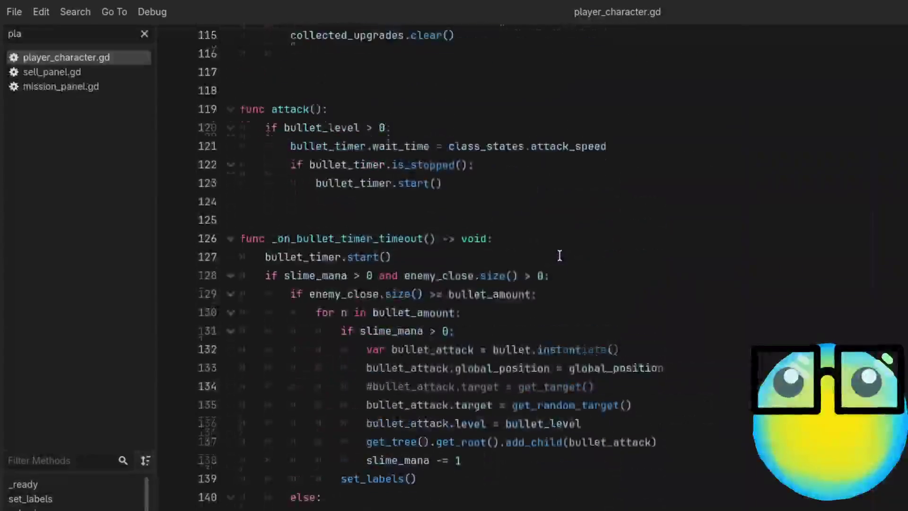
left_click(145, 34)
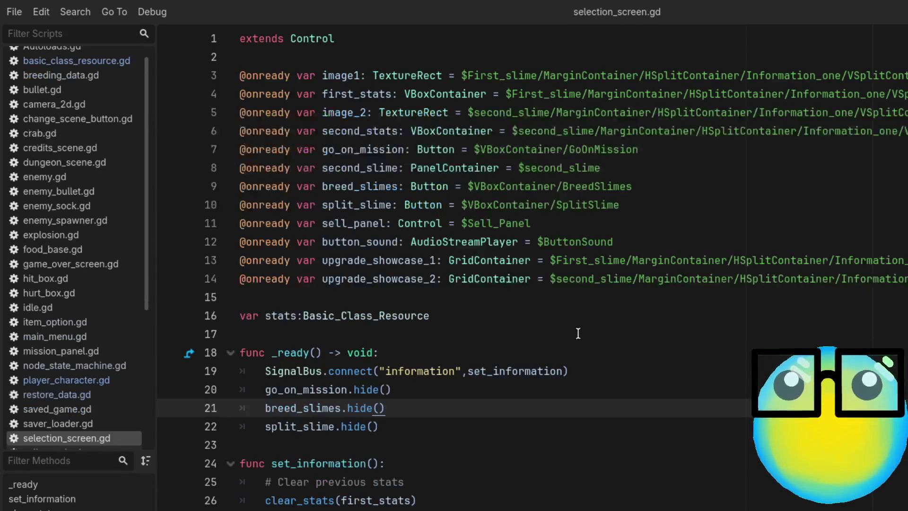
scroll(580, 333, "down", 3)
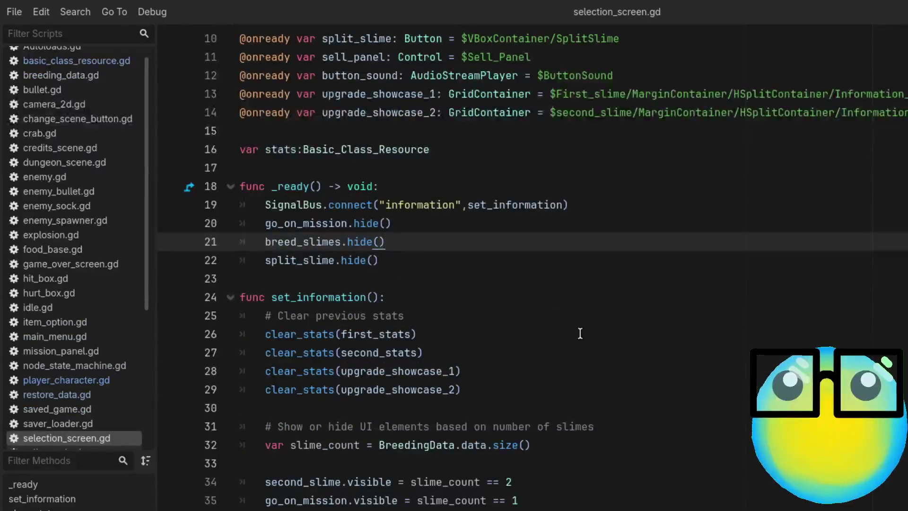
Scroll to _on_go_on_mission_pressed and inspect its header and the RestoreData.data.clear() line
scroll(580, 334, "down", 4)
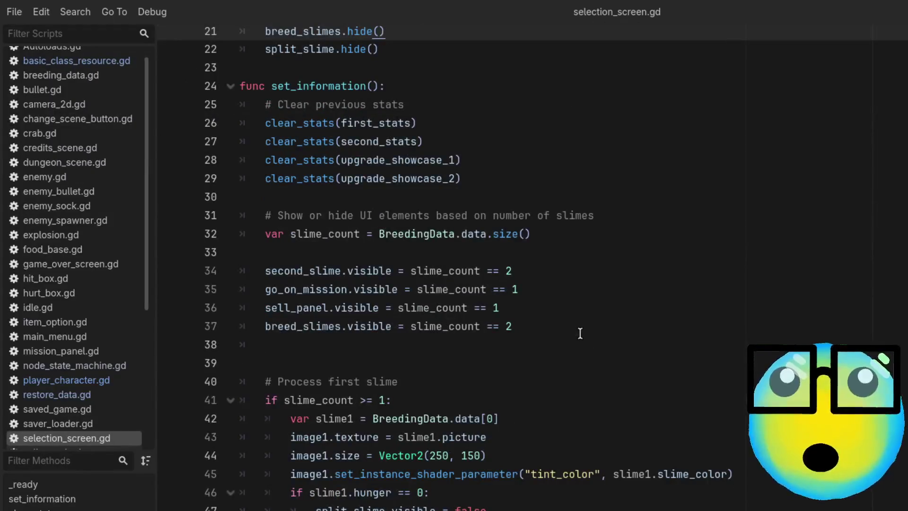
scroll(580, 333, "down", 18)
scroll(580, 333, "down", 11)
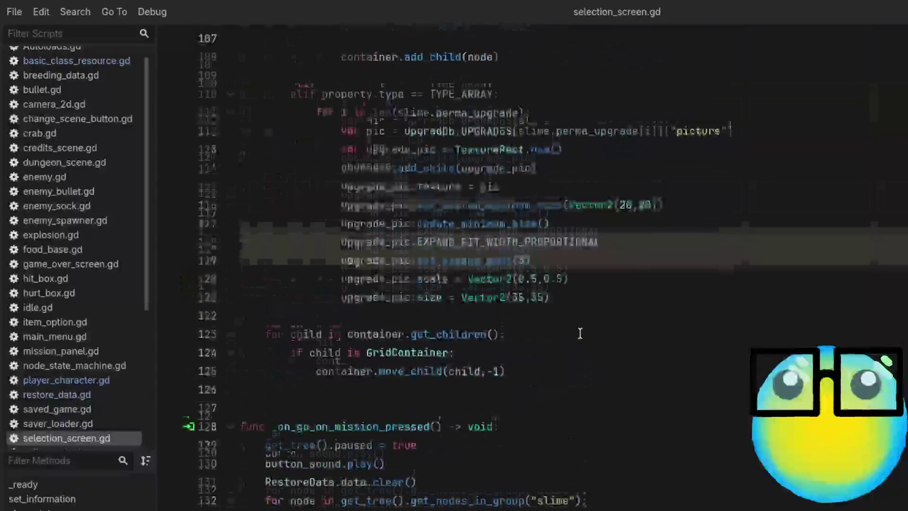
scroll(580, 334, "down", 4)
left_click(493, 205)
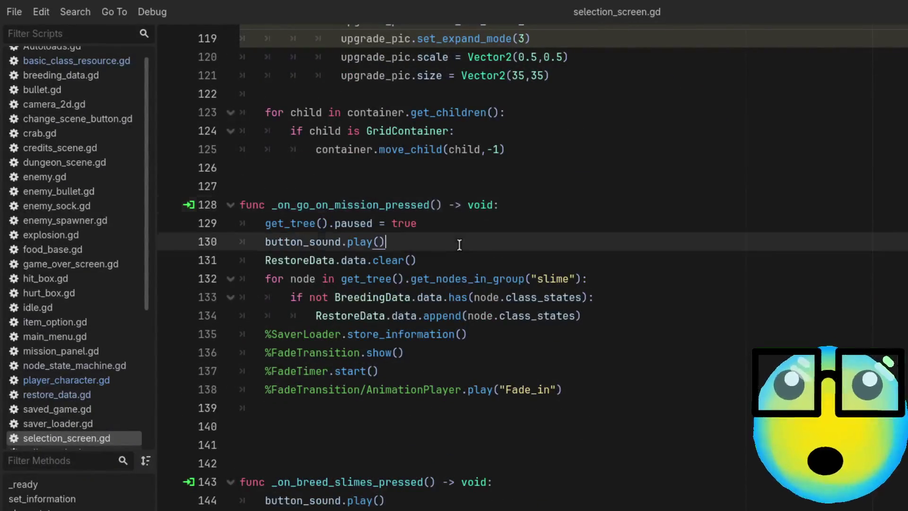
left_click(474, 259)
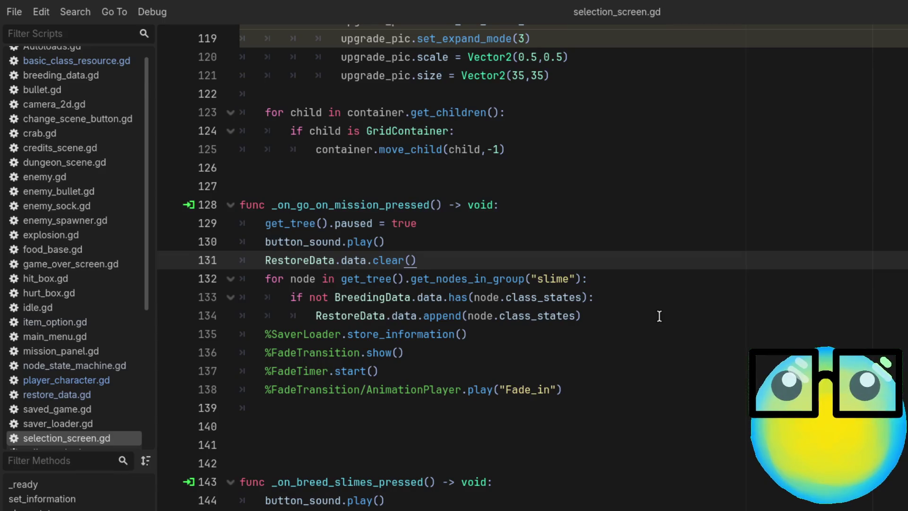
scroll(659, 316, "up", 1)
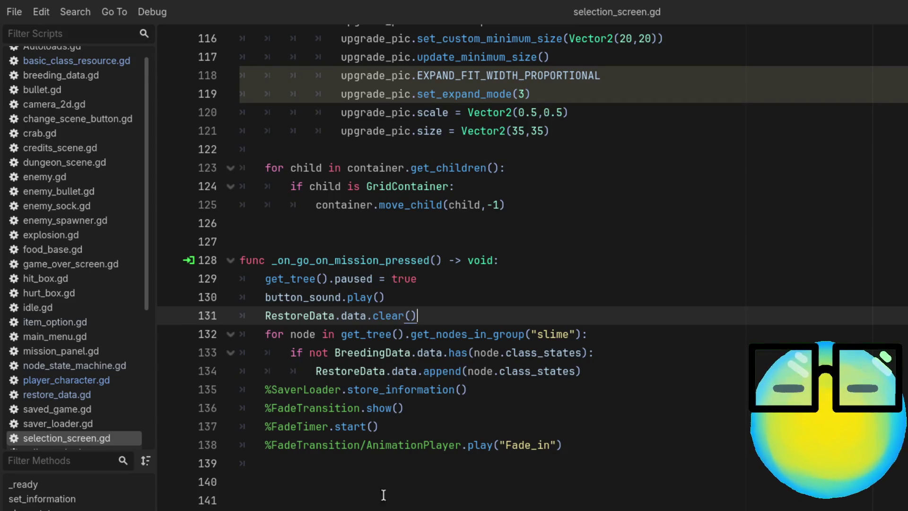
Move RestoreData.data.clear() to the top of _on_go_on_mission_pressed and remove the leftover empty line
mouse_move(419, 316)
left_mouse_down()
mouse_move(227, 321)
mouse_move(260, 317)
left_mouse_up()
key("ctrl+c")
key("BackSpace")
left_click(523, 260)
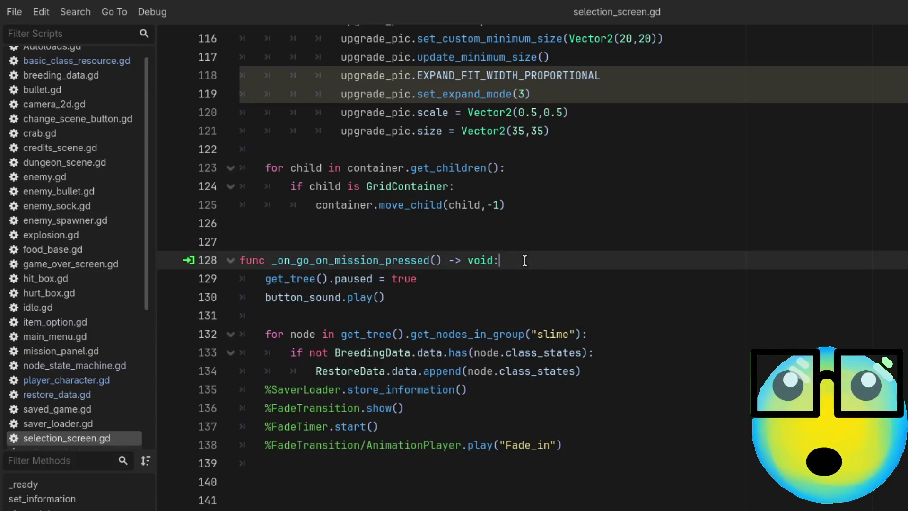
key("Return")
key("ctrl+v")
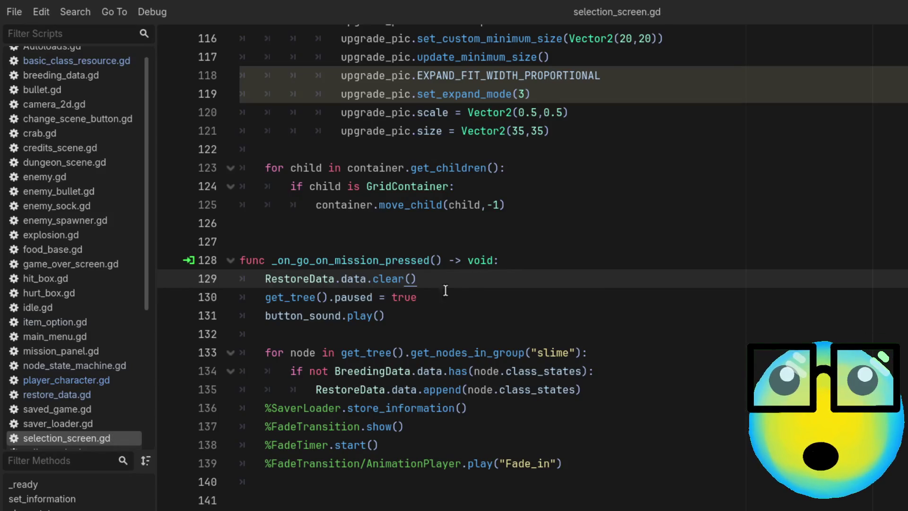
left_click(309, 326)
key("BackSpace")
key("BackSpace")
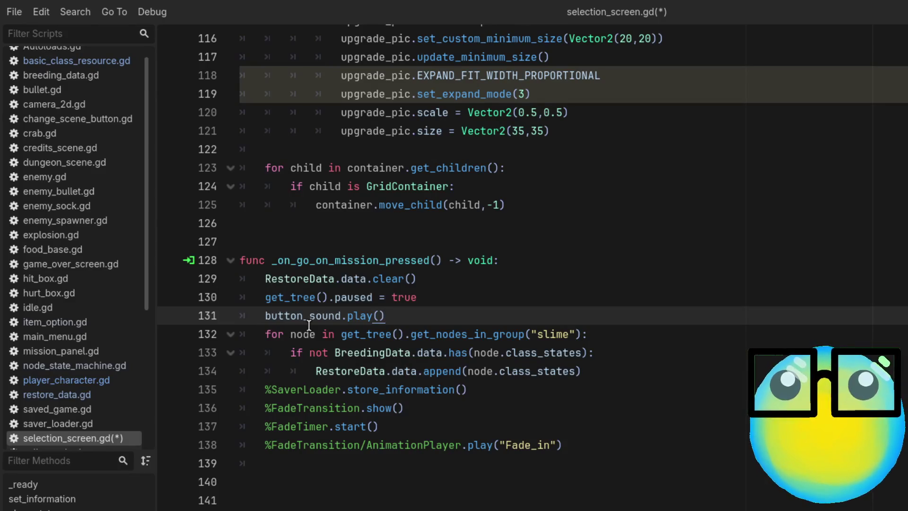
Walk through the slime loop, BreedingData check and RestoreData append, then jump to SaverLoader's definition
left_click(447, 304)
left_click(433, 313)
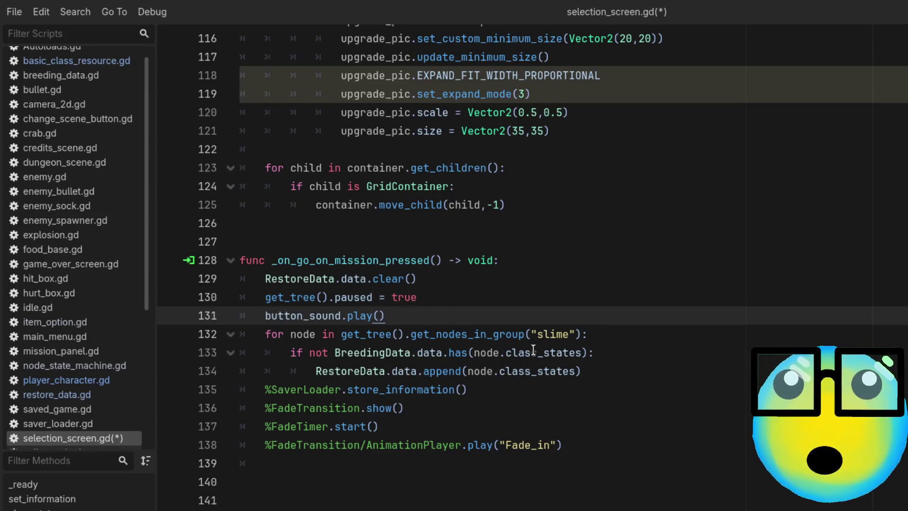
left_click(594, 333)
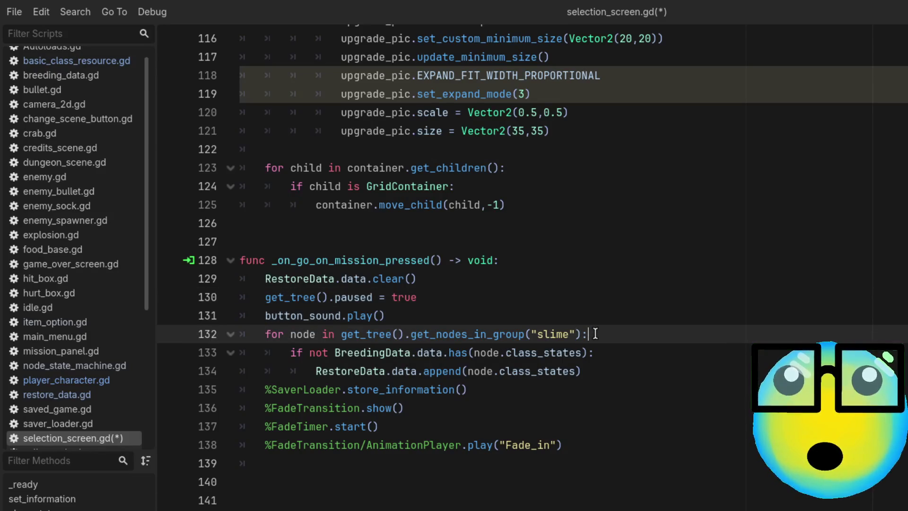
left_click(310, 354)
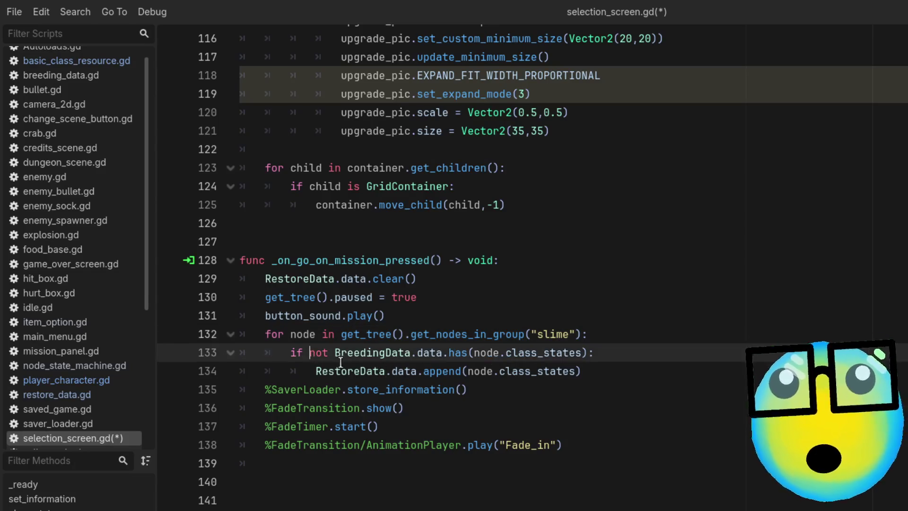
left_click(366, 353)
left_click(469, 352)
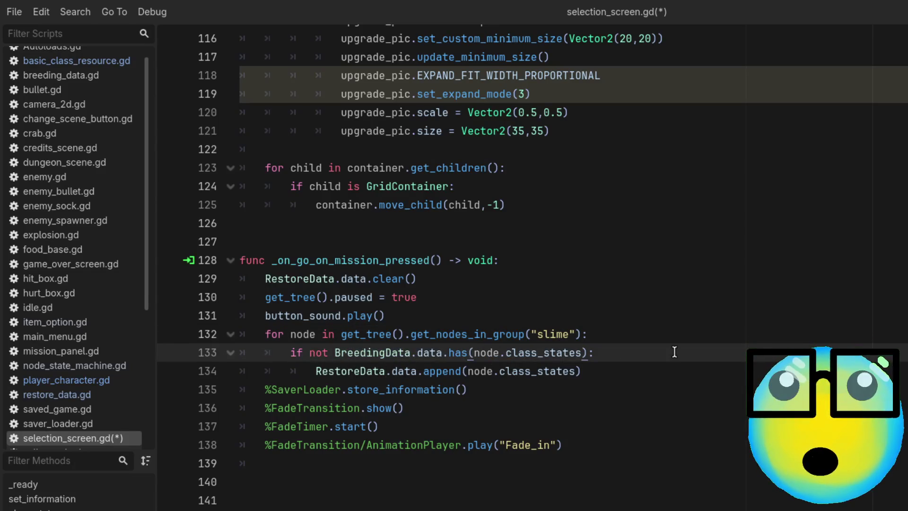
left_click(620, 374)
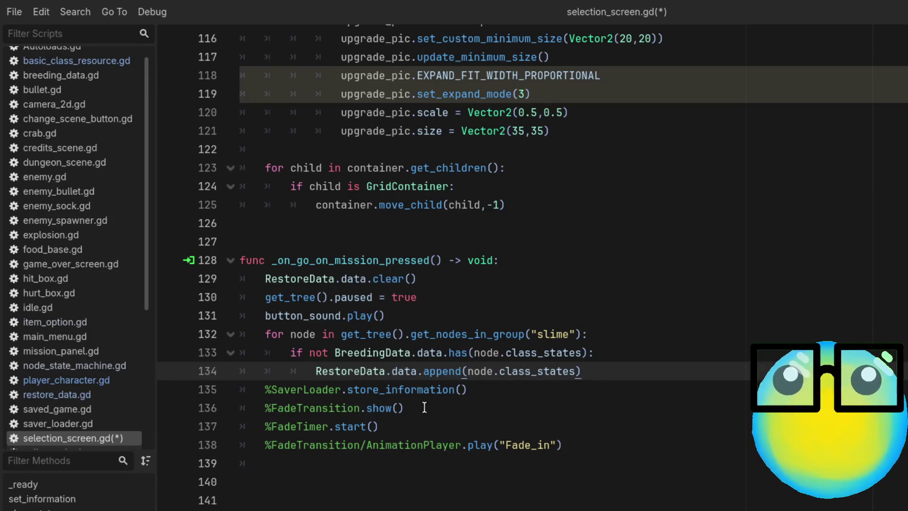
left_click(416, 389)
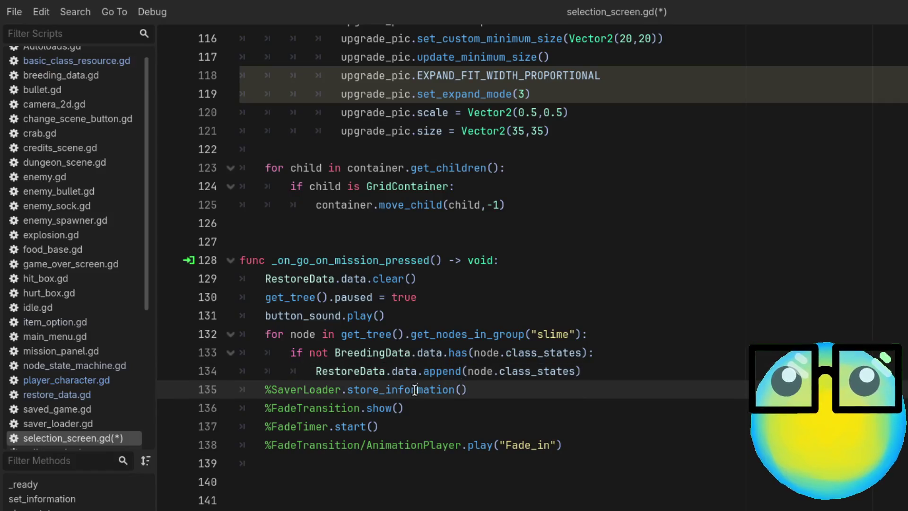
left_click(310, 396, "ctrl")
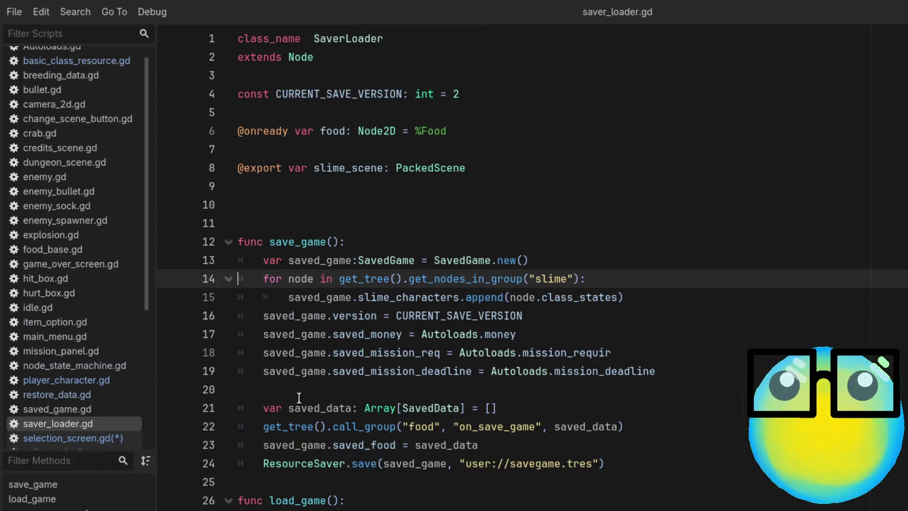
Review store_information(): the new SavedGame, the slime loop, BreedingData check, stats, money and mission saves
scroll(519, 474, "down", 6)
scroll(519, 474, "down", 1)
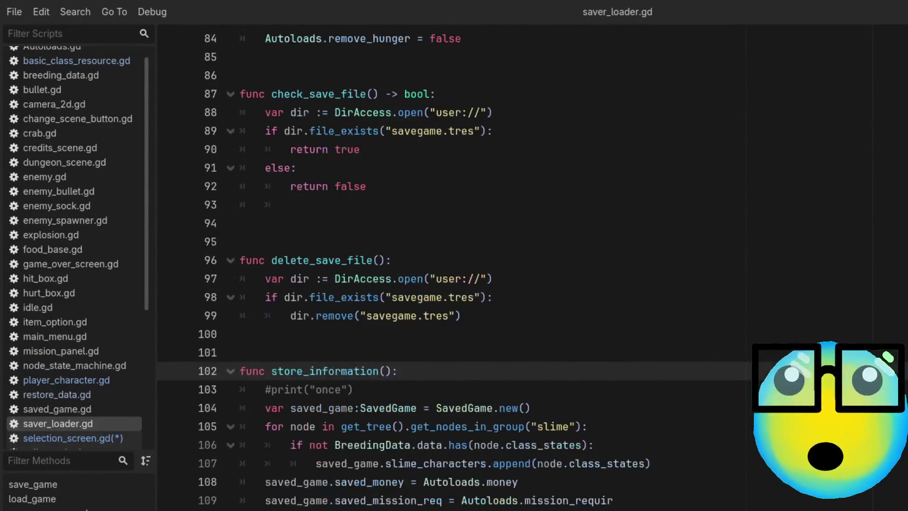
scroll(635, 431, "down", 3)
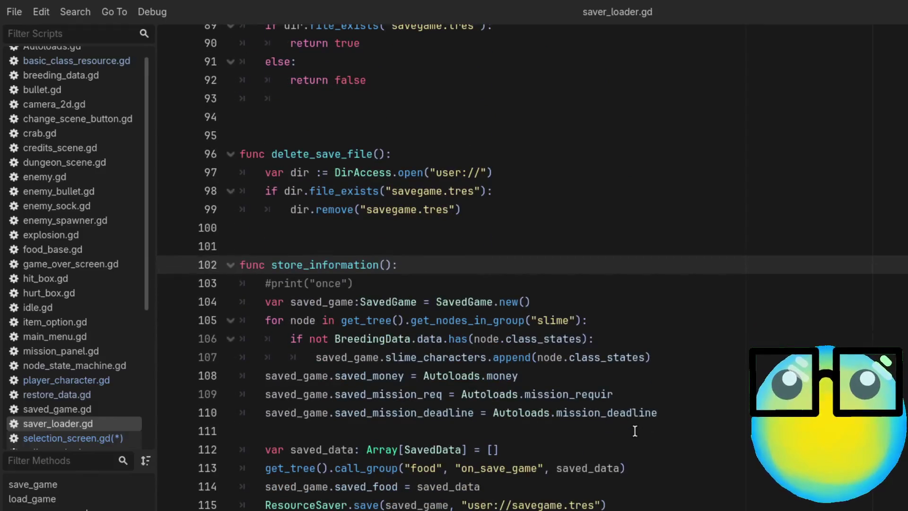
left_click(586, 303)
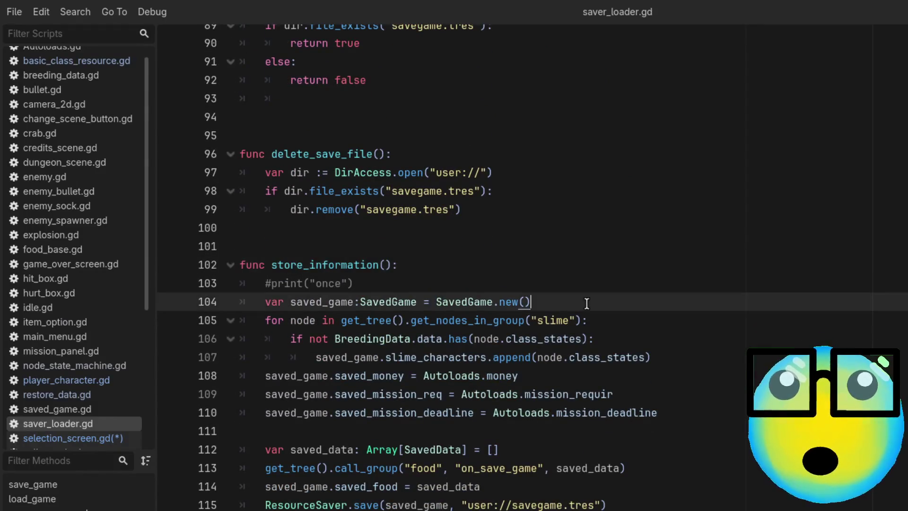
left_click(650, 320)
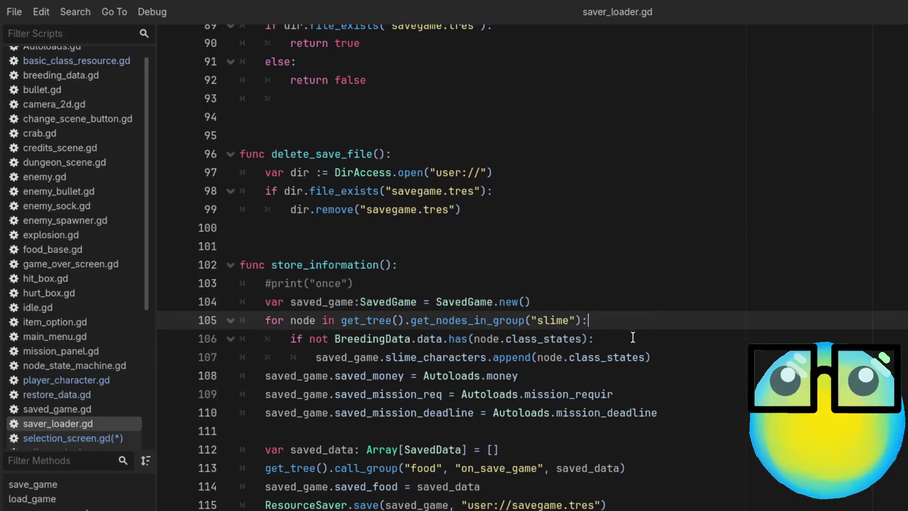
left_click(632, 338)
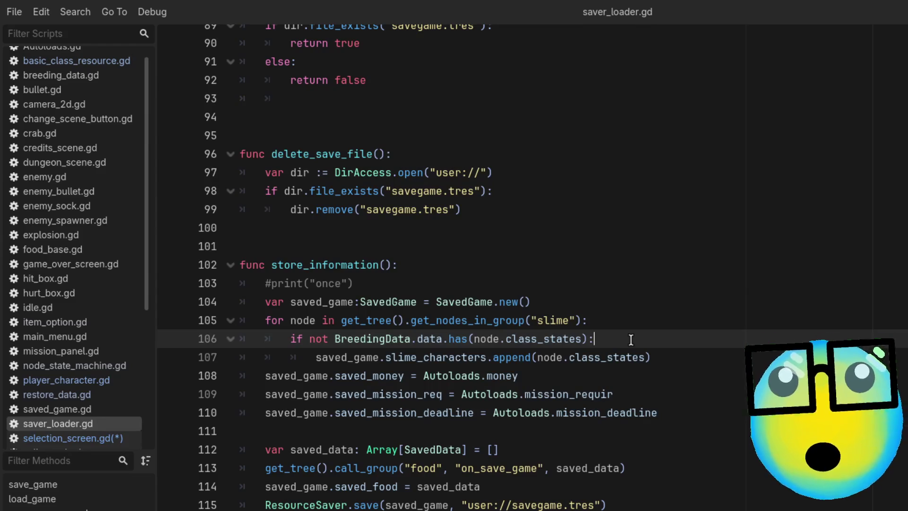
left_click(674, 354)
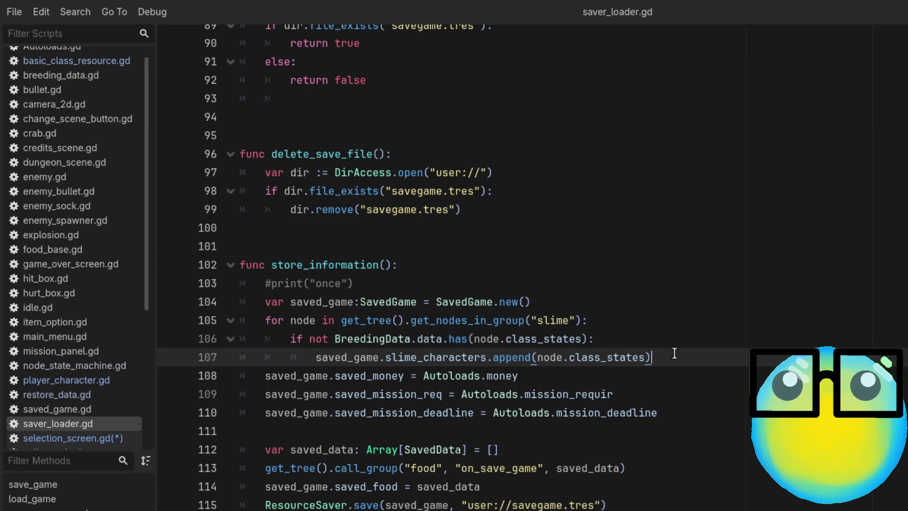
left_click(564, 369)
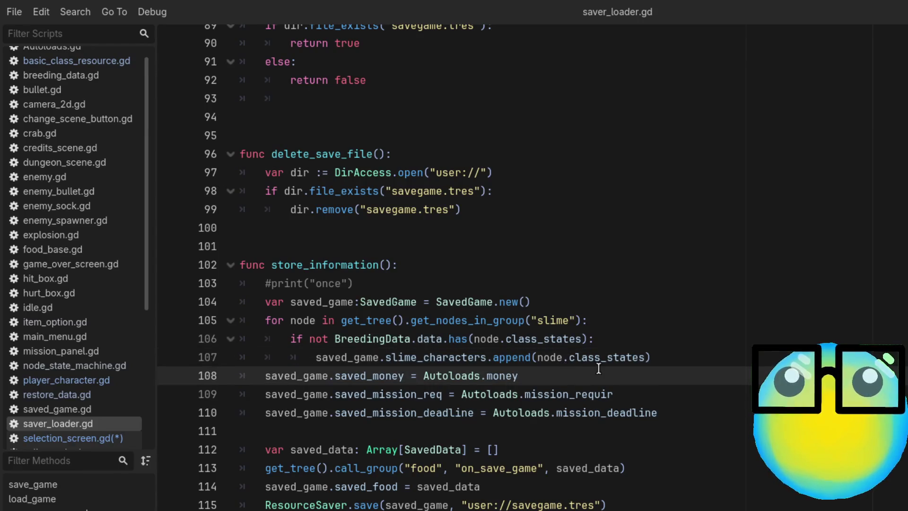
left_click(660, 390)
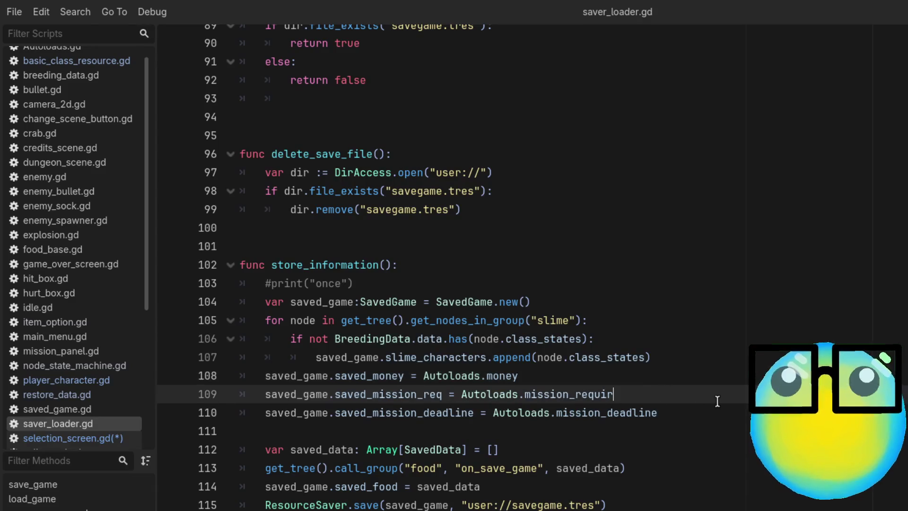
Highlight every use of saved_game and jump to the SavedGame class in saved_game.gd
left_click(657, 357)
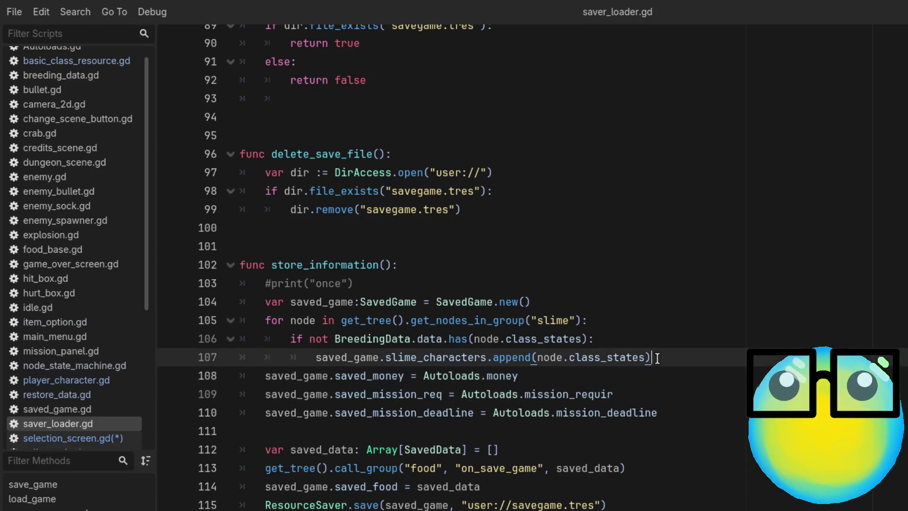
double_click(319, 358)
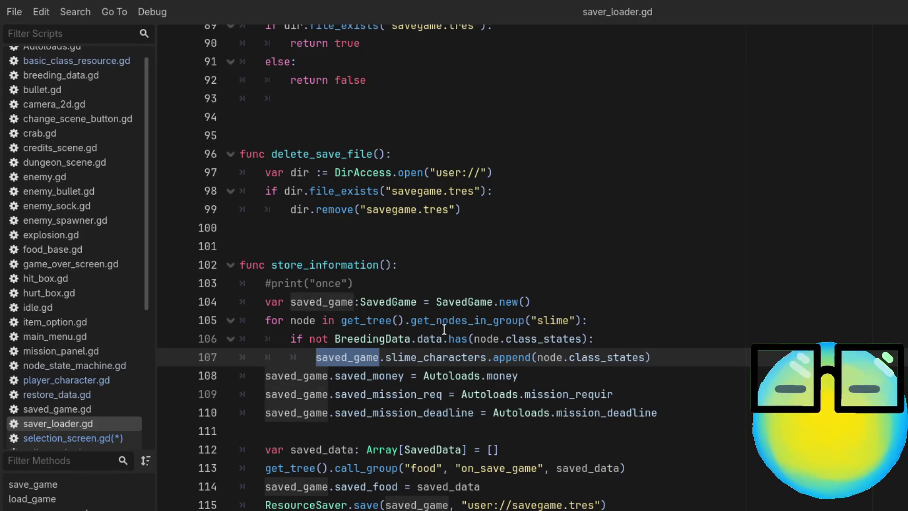
left_click(391, 306, "ctrl")
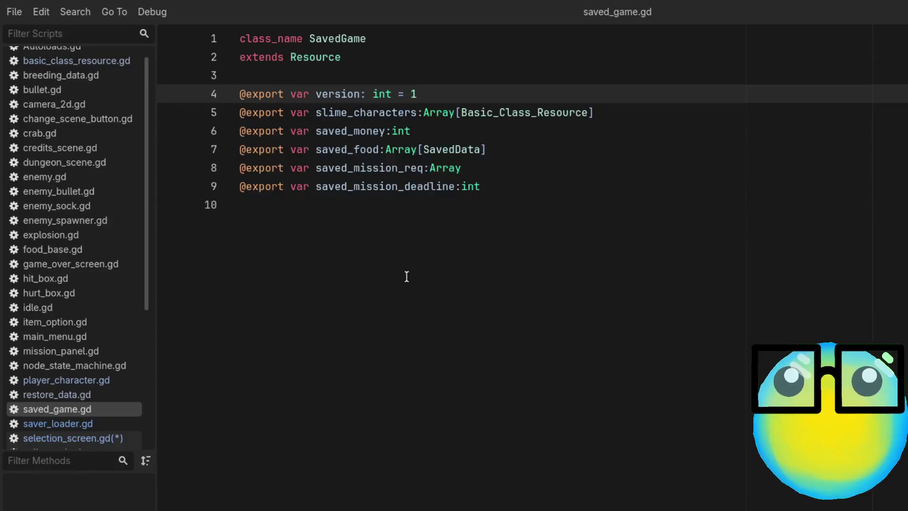
Change the SavedGame version from 1 to 2 and save saved_game.gd
left_click(466, 99)
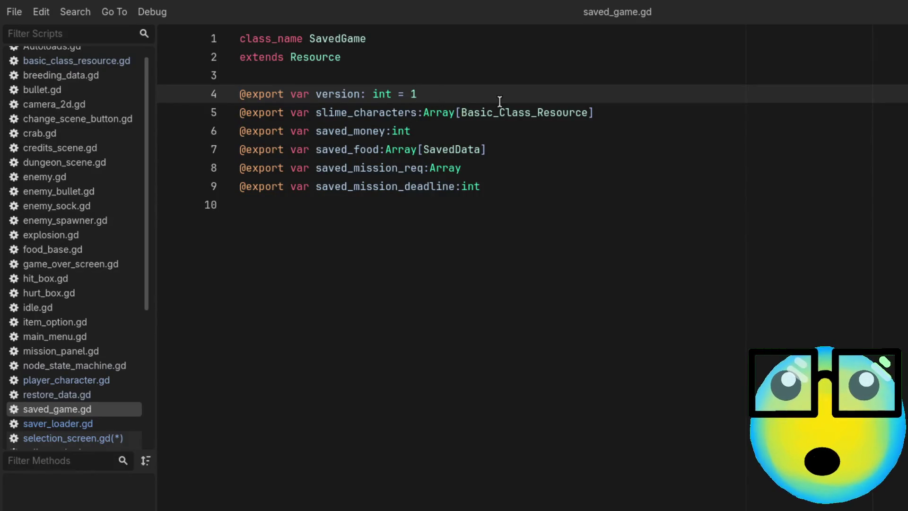
key("BackSpace")
type("2")
key("ctrl+s")
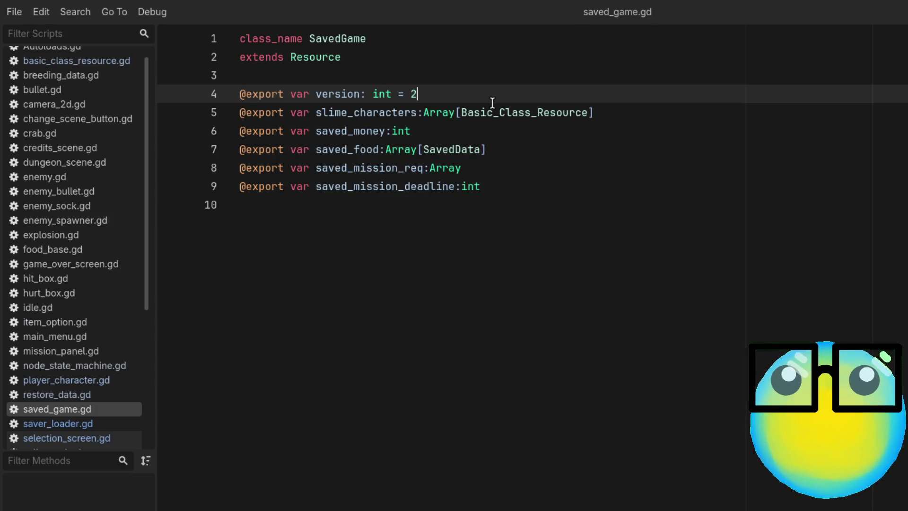
Inspect the slime_characters, saved_money, saved_food and saved_mission_req fields, then return to saver_loader.gd
left_click(640, 117)
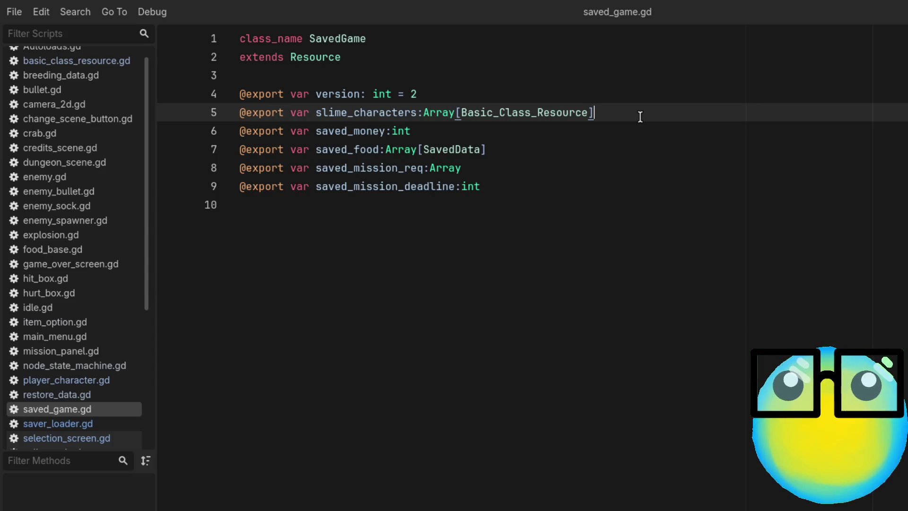
left_click(467, 131)
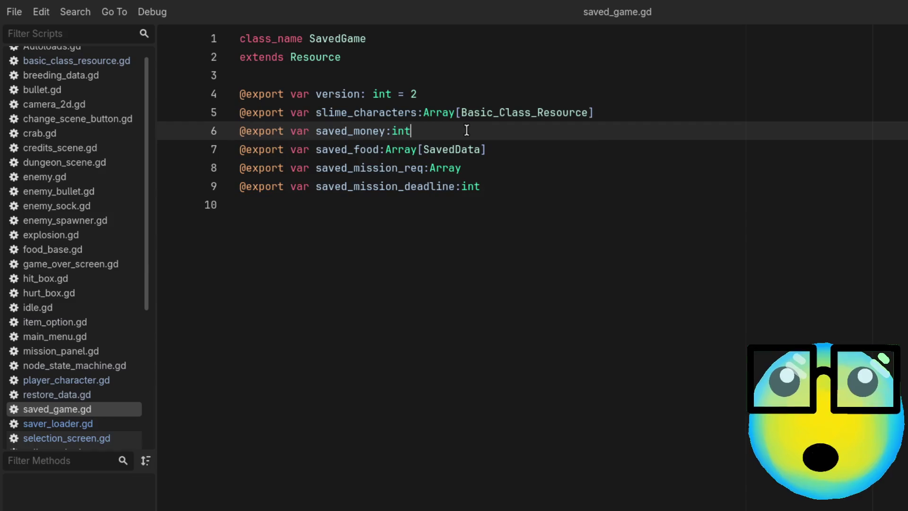
left_click(524, 150)
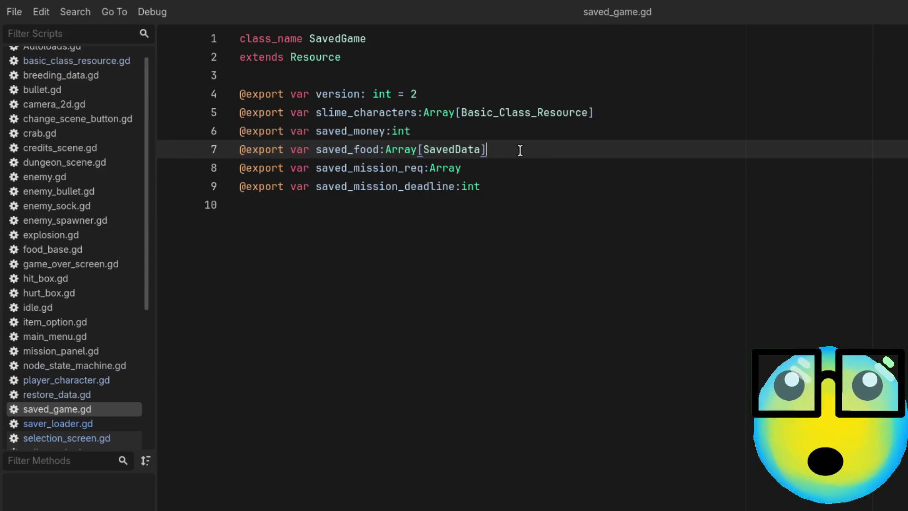
left_click(511, 160)
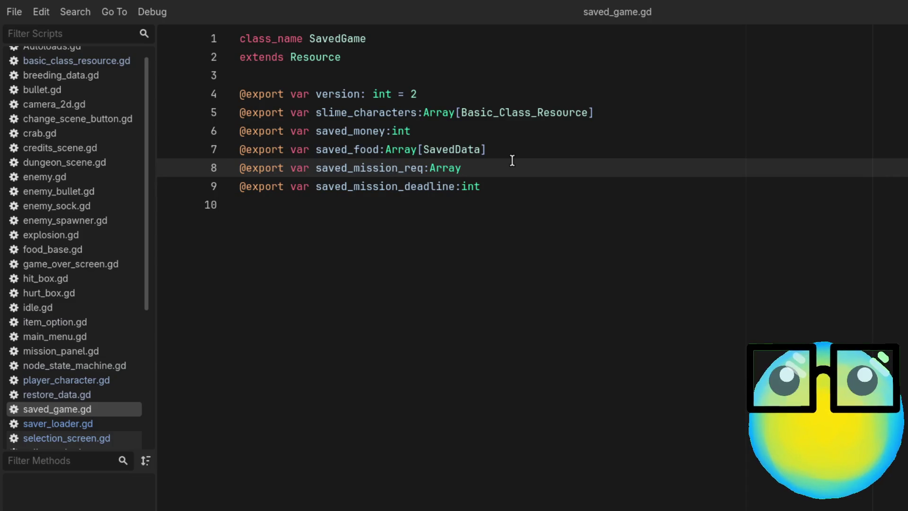
key("Up")
key("Up")
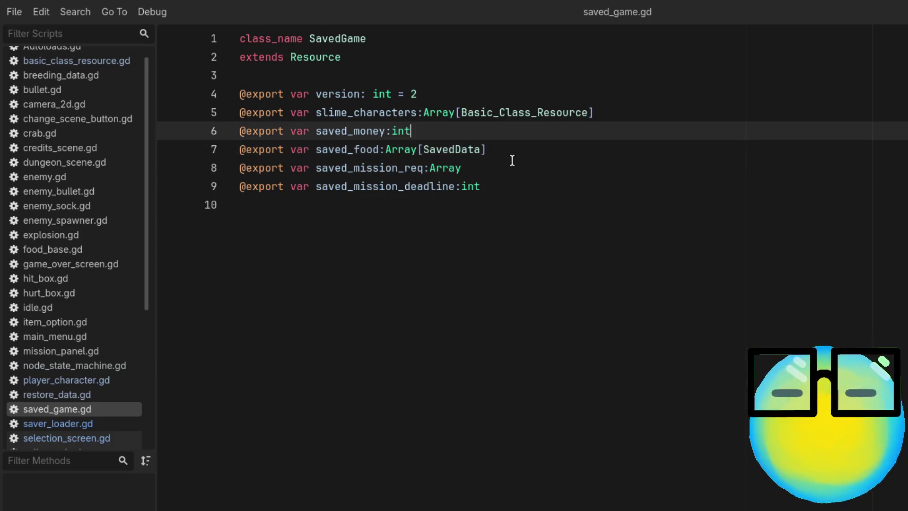
key("Down")
key("Down")
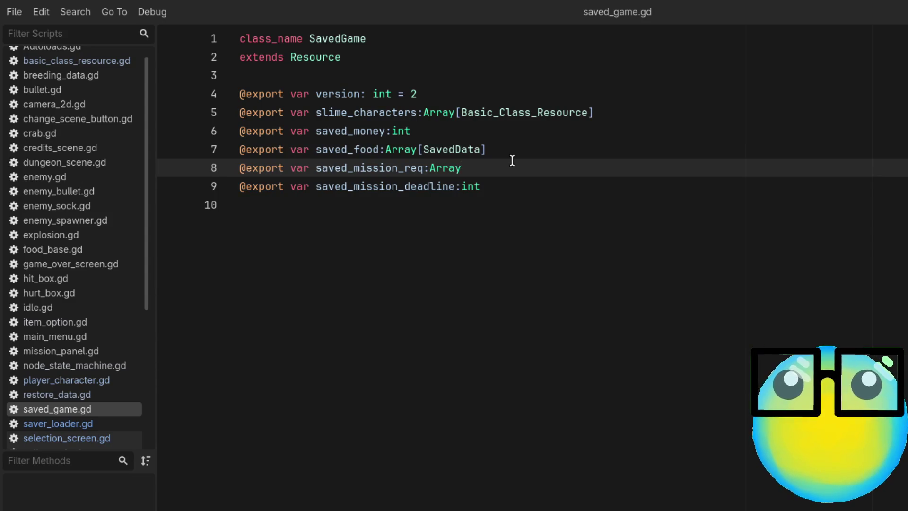
key("Up")
key("Up")
key("Down")
key("Down")
key("Down")
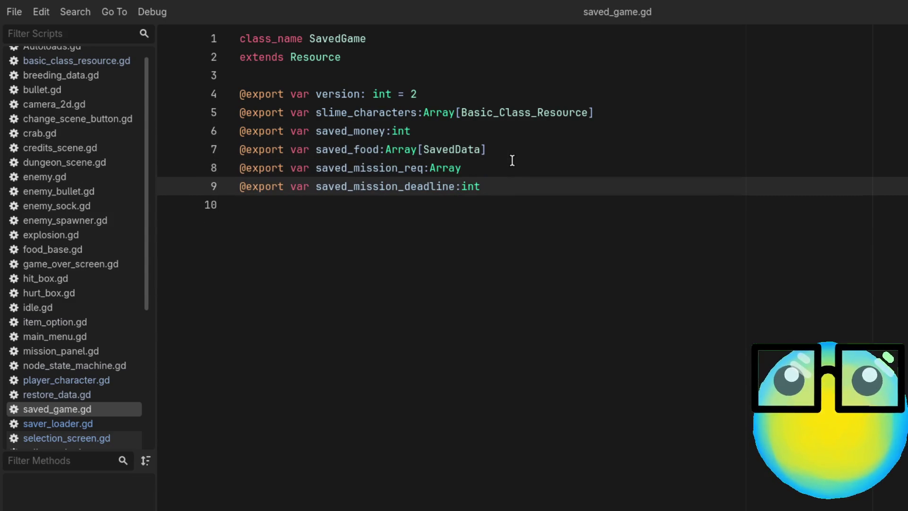
key("Up")
key("Down")
left_click(512, 161)
left_click(509, 158)
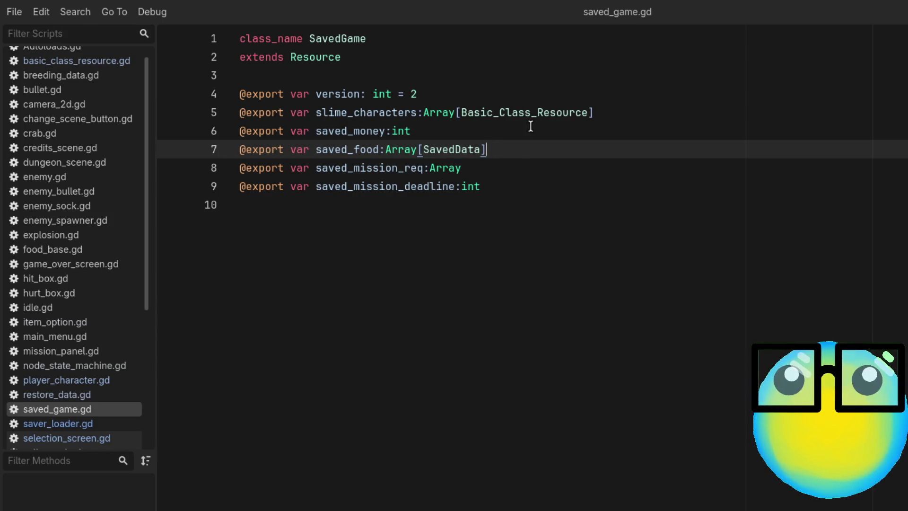
key("alt+Left")
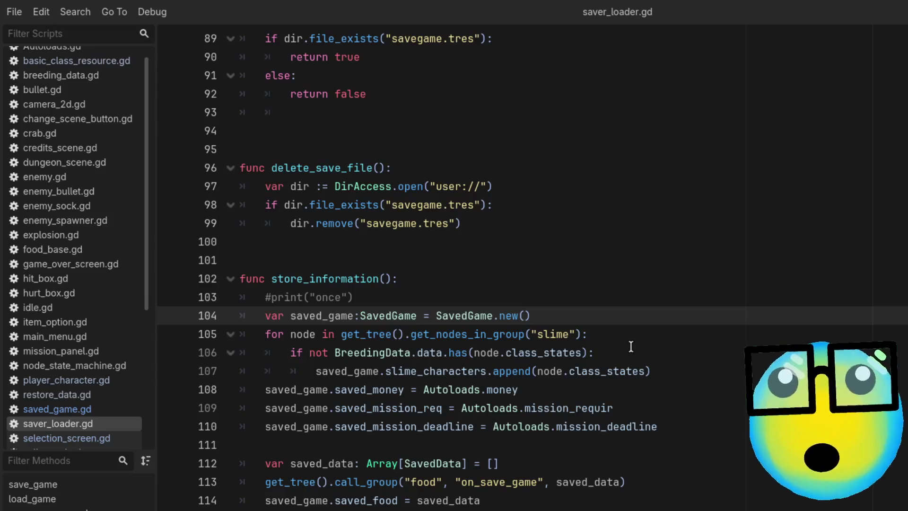
Add RestoreData.data.clear() after the slime append line, save saver_loader.gd, and run the game
left_click(681, 367)
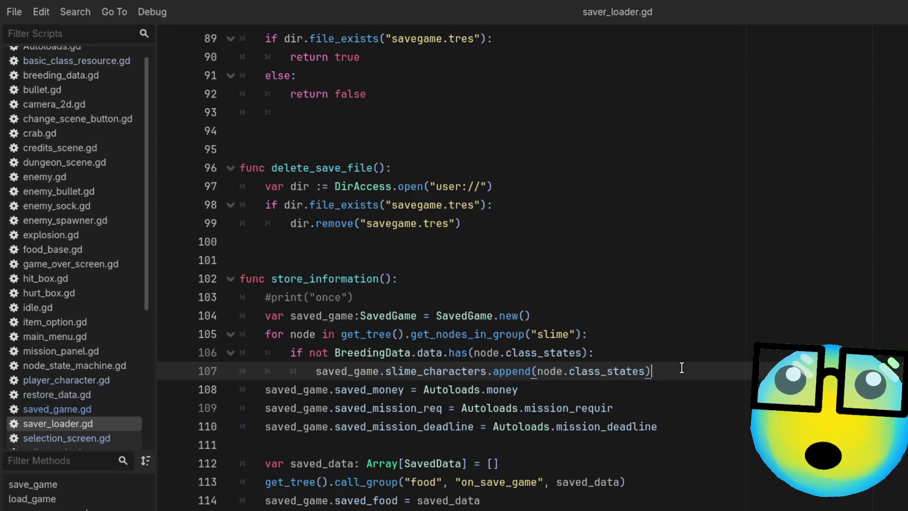
key("Return")
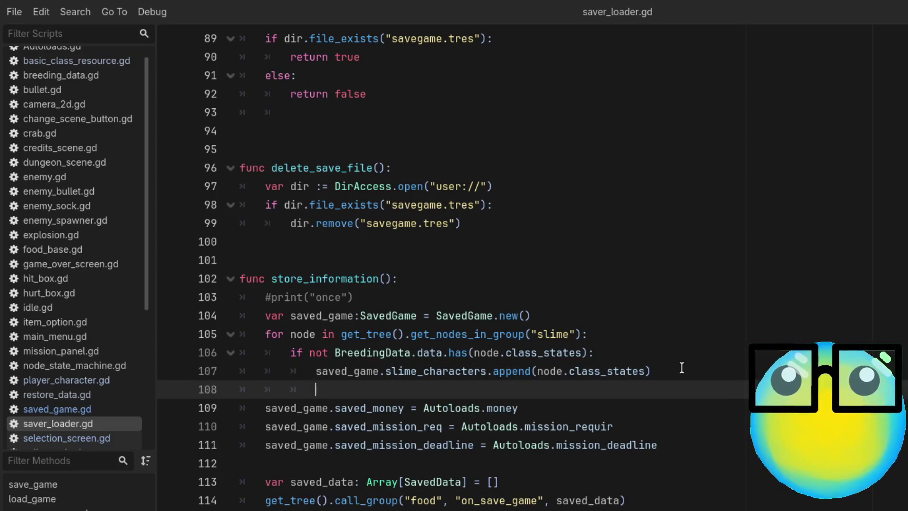
type("Res")
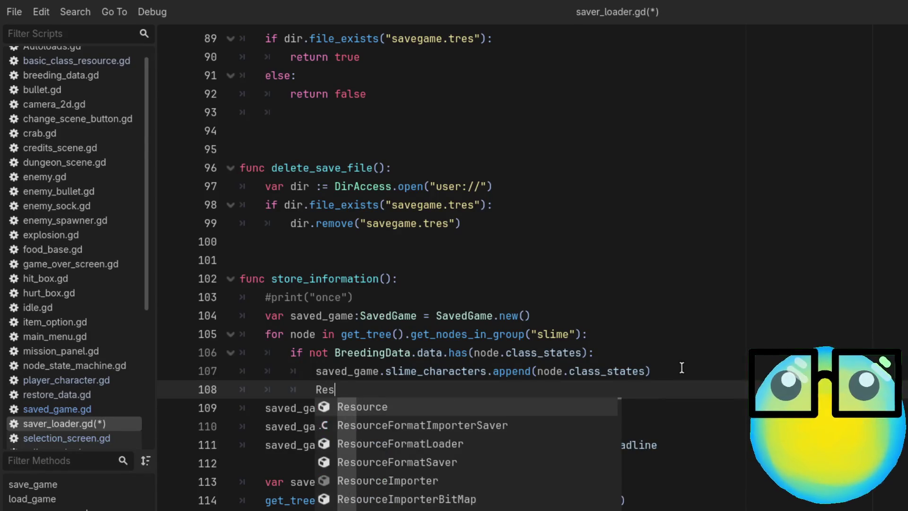
type("t")
key("Return")
type(".")
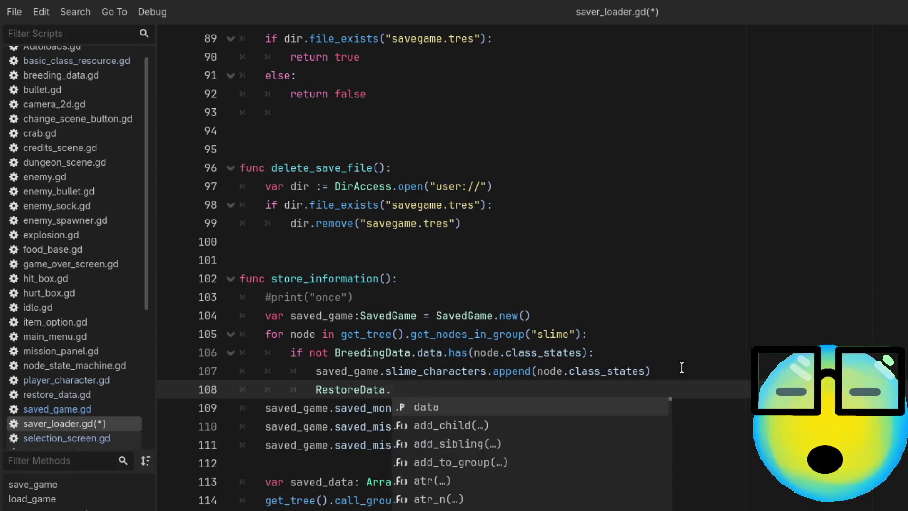
type("cla")
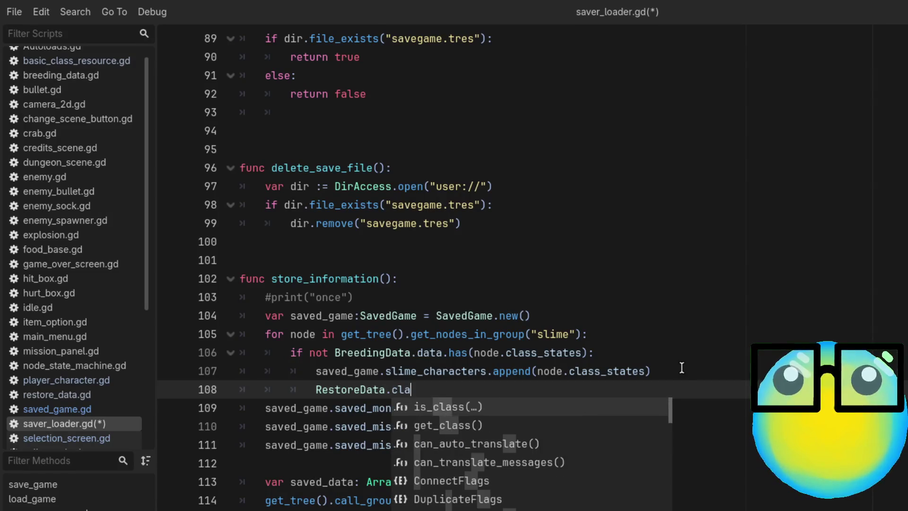
key("BackSpace")
type("ea")
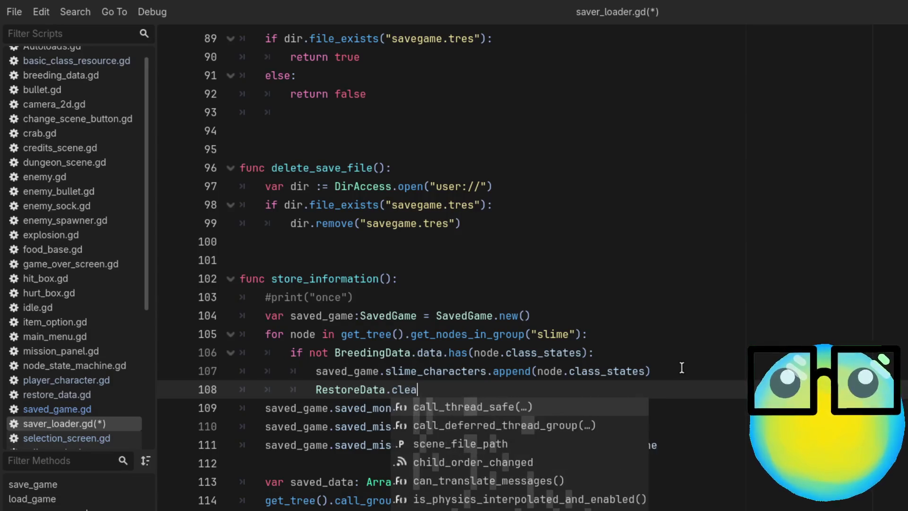
key("BackSpace")
key("BackSpace")
key("BackSpace")
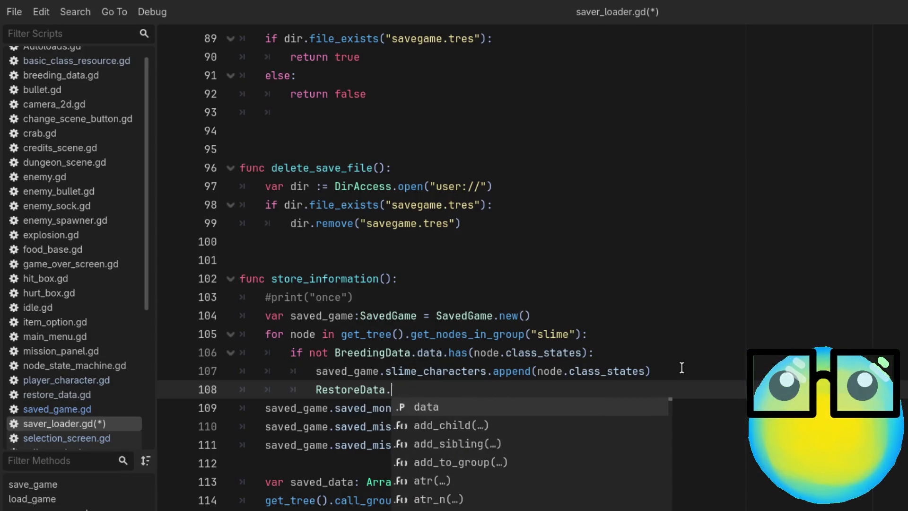
key("Return")
type(".")
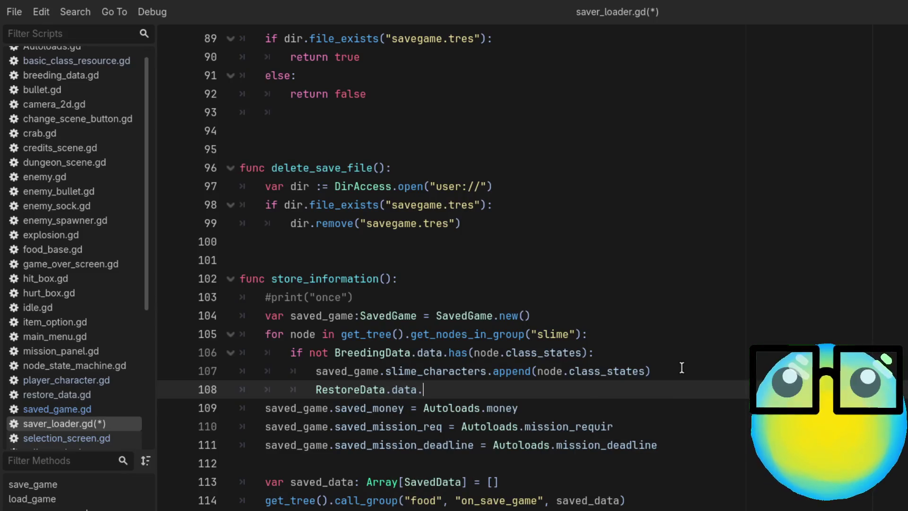
type("c")
key("Return")
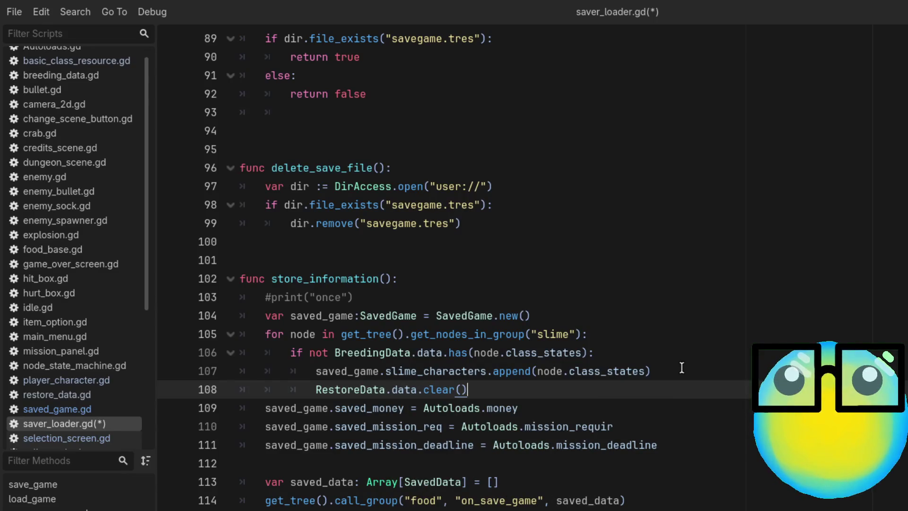
key("ctrl+s")
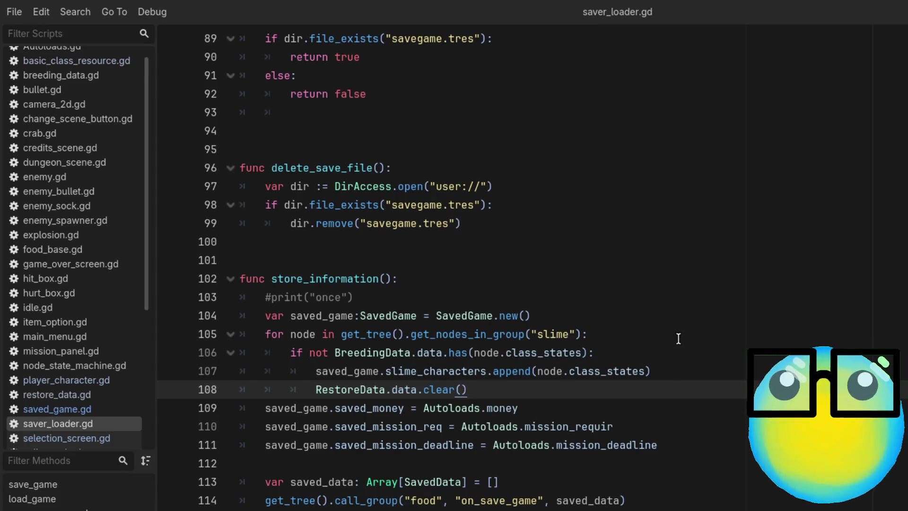
key("F5")
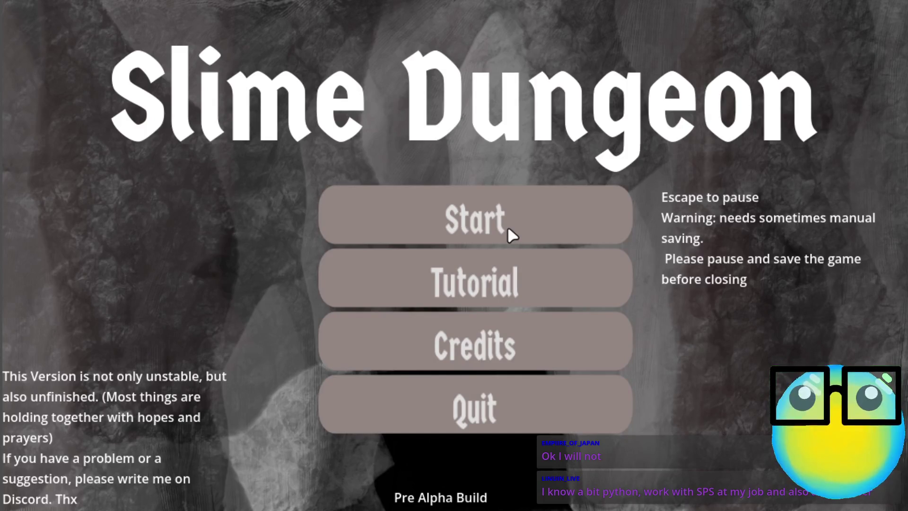
Start a new game, restart after Game Over, and return to the slime room
left_click(434, 216)
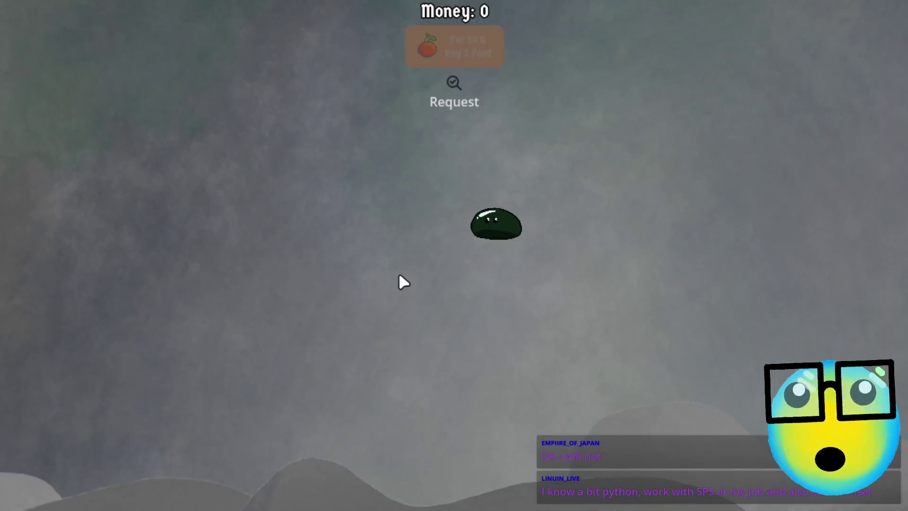
left_click(469, 216)
left_click(421, 433)
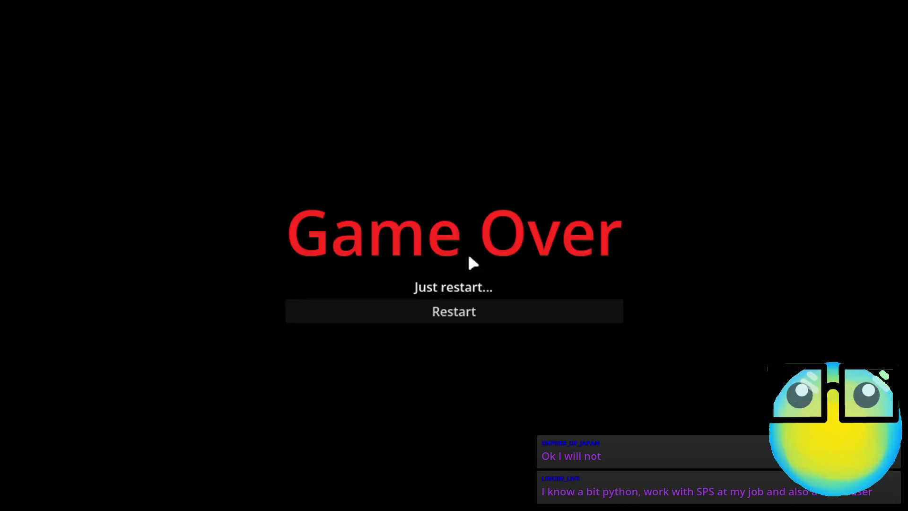
left_click(480, 311)
left_click(543, 494)
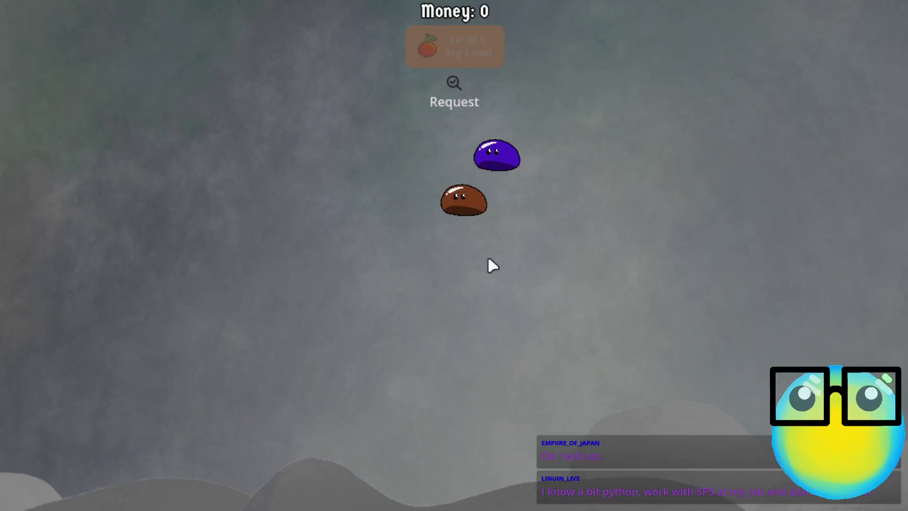
Send the purple slime on a mission, take the BULLET upgrade at level 2, and go back home
left_click(471, 202)
left_click(541, 156)
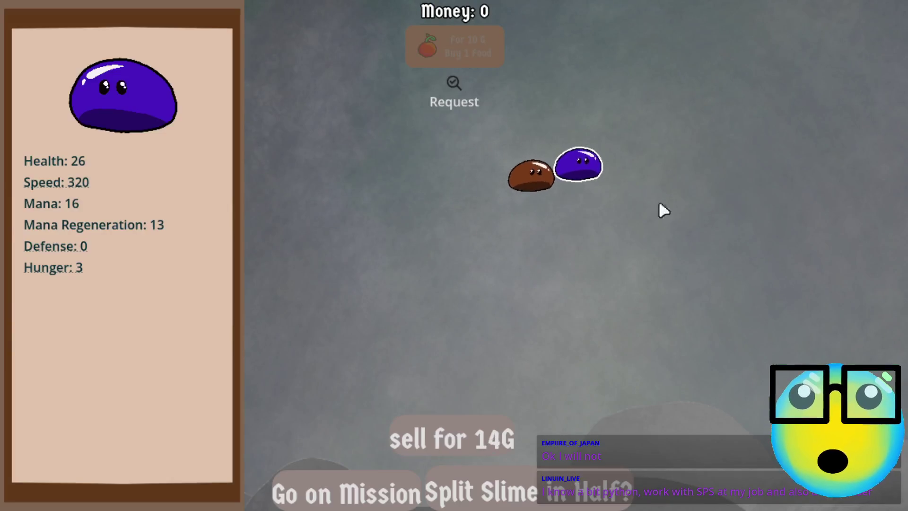
left_click(342, 500)
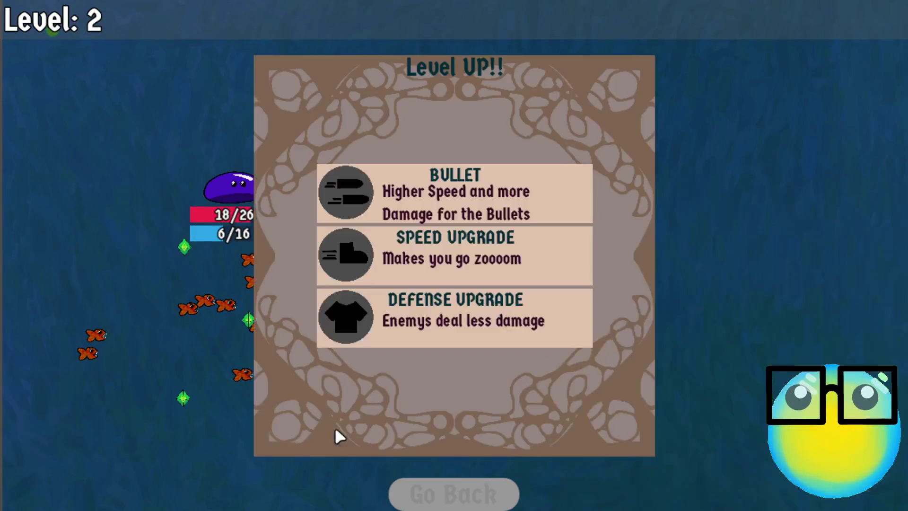
left_click(487, 171)
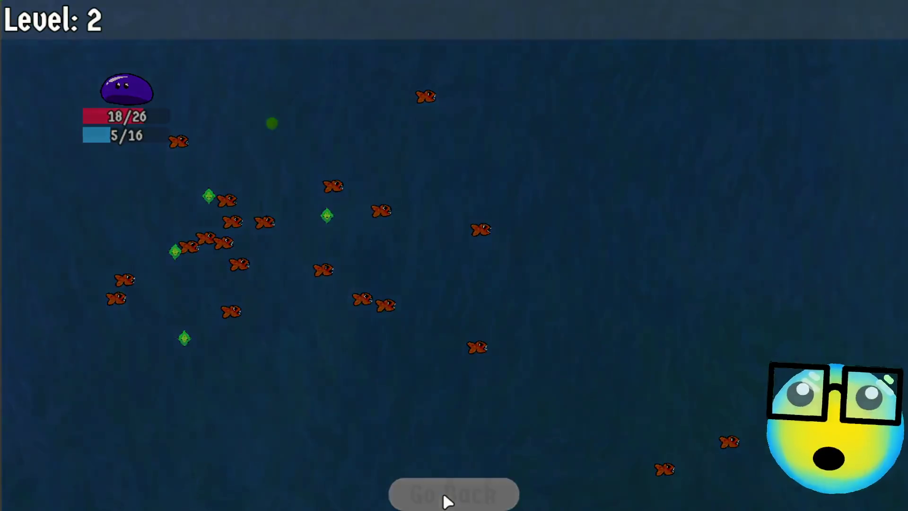
left_click(447, 500)
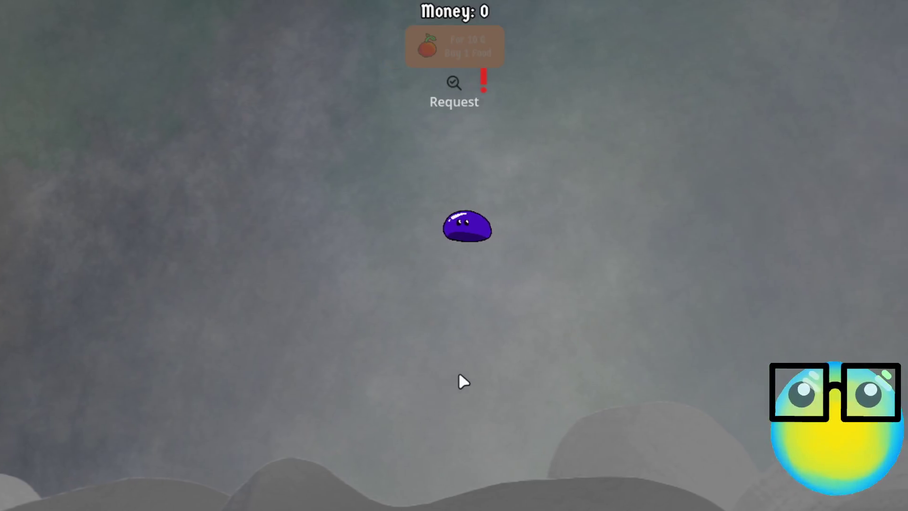